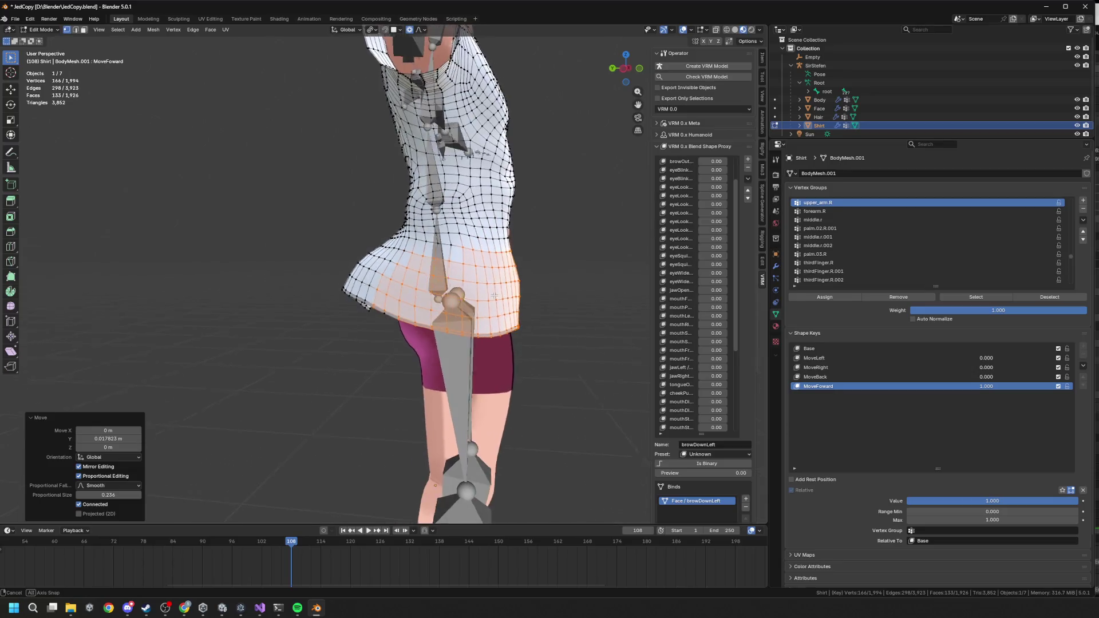
Step: Move a shirt vertex with soft falloff, freely and then along Y, checking it from the front
key("g")
left_click(515, 246)
key("g")
key("y")
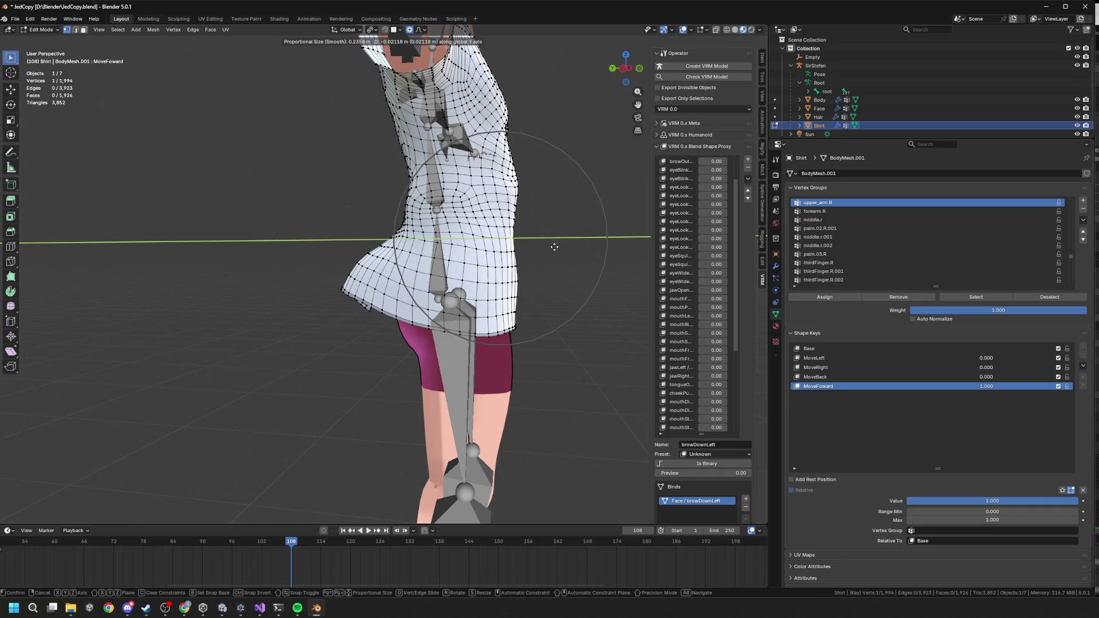
left_click(554, 247)
middle_click_drag(554, 246, 498, 297)
scroll(499, 297, "up", 2)
scroll(499, 297, "down", 4)
mouse_move(484, 309)
middle_mouse_down()
mouse_move(542, 306)
mouse_move(489, 247)
mouse_move(483, 341)
mouse_move(498, 309)
mouse_move(489, 238)
mouse_move(476, 233)
mouse_move(582, 126)
mouse_move(572, 239)
mouse_move(586, 262)
middle_mouse_up()
scroll(489, 246, "up", 2)
scroll(483, 340, "up", 3)
Step: Nudge the vertex again along Y and then Z with proportional editing
key("g")
key("y")
left_click(485, 229)
key("g")
key("z")
left_click(477, 234)
Step: Make tiny Y and Z moves on a second shirt vertex and preview the MoveFoward blend
left_click(581, 125, "shift")
key("g")
key("y")
left_click(572, 239)
key("g")
key("z")
left_click(572, 240)
mouse_move(1052, 503)
left_mouse_down()
mouse_move(979, 502)
mouse_move(1075, 503)
mouse_move(906, 503)
mouse_move(1078, 501)
mouse_move(907, 501)
mouse_move(1078, 500)
left_mouse_up()
left_click(815, 377)
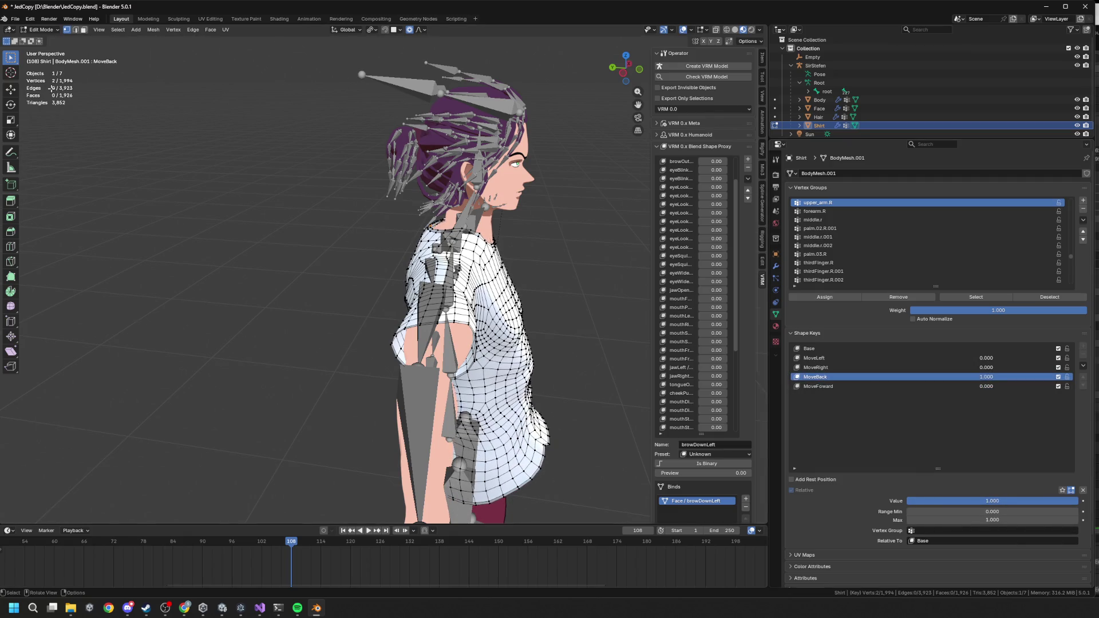
Step: Push chest vertices along Z and Y in the MoveBack shape with soft falloff
mouse_move(445, 297)
middle_mouse_down()
mouse_move(401, 289)
mouse_move(438, 279)
middle_mouse_up()
scroll(499, 229, "up", 5)
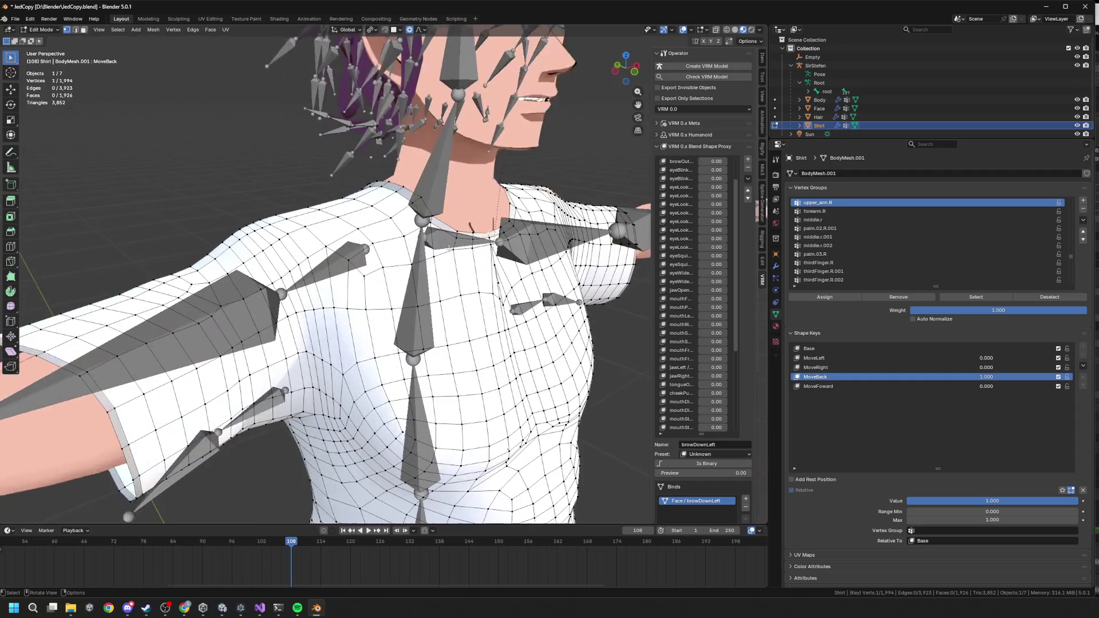
key("g")
key("z")
key("Return")
mouse_move(499, 246)
middle_mouse_down()
mouse_move(511, 266)
mouse_move(567, 260)
middle_mouse_up()
scroll(511, 266, "down", 3)
key("g")
key("y")
key("Return")
scroll(527, 263, "down", 3)
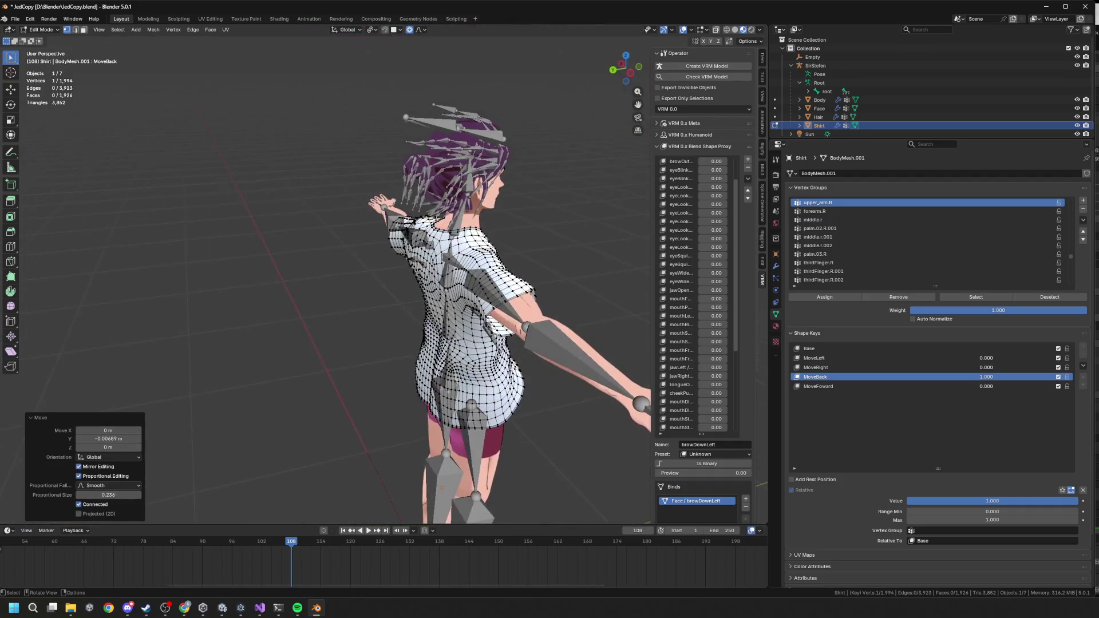
scroll(449, 228, "up", 5)
Step: Make further Z and Y soft-falloff tweaks to the shirt vertices around the chest
key("g")
key("z")
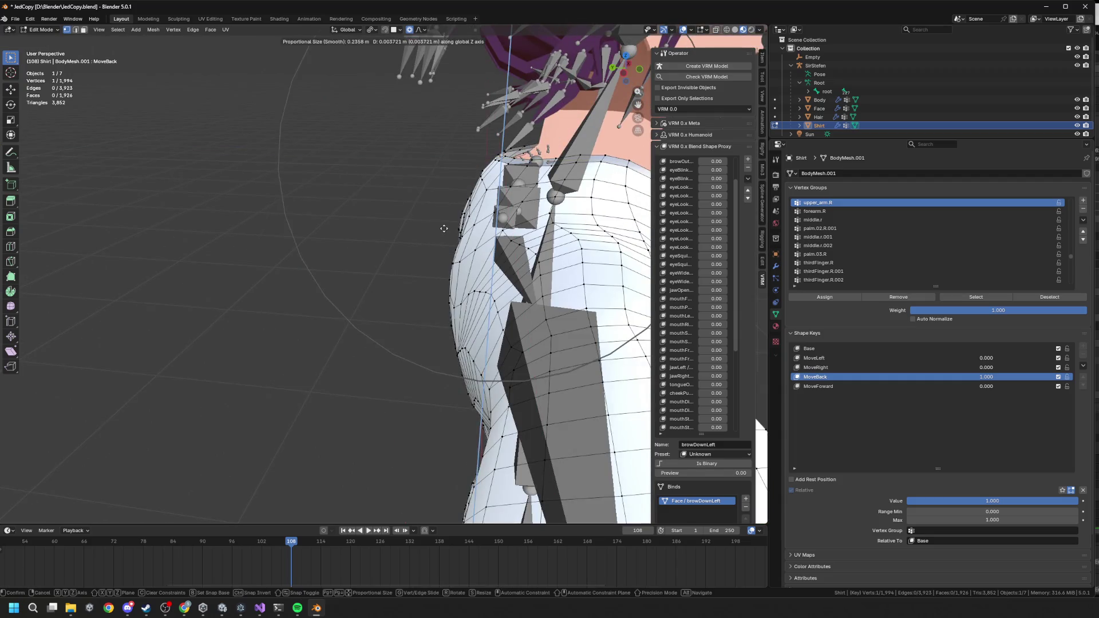
key("Return")
key("g")
key("x")
key("y")
key("Return")
mouse_move(452, 229)
middle_mouse_down()
mouse_move(478, 231)
mouse_move(486, 269)
mouse_move(441, 289)
mouse_move(401, 289)
middle_mouse_up()
key("g")
key("y")
key("Return")
scroll(489, 289, "down", 3)
scroll(490, 289, "down", 2)
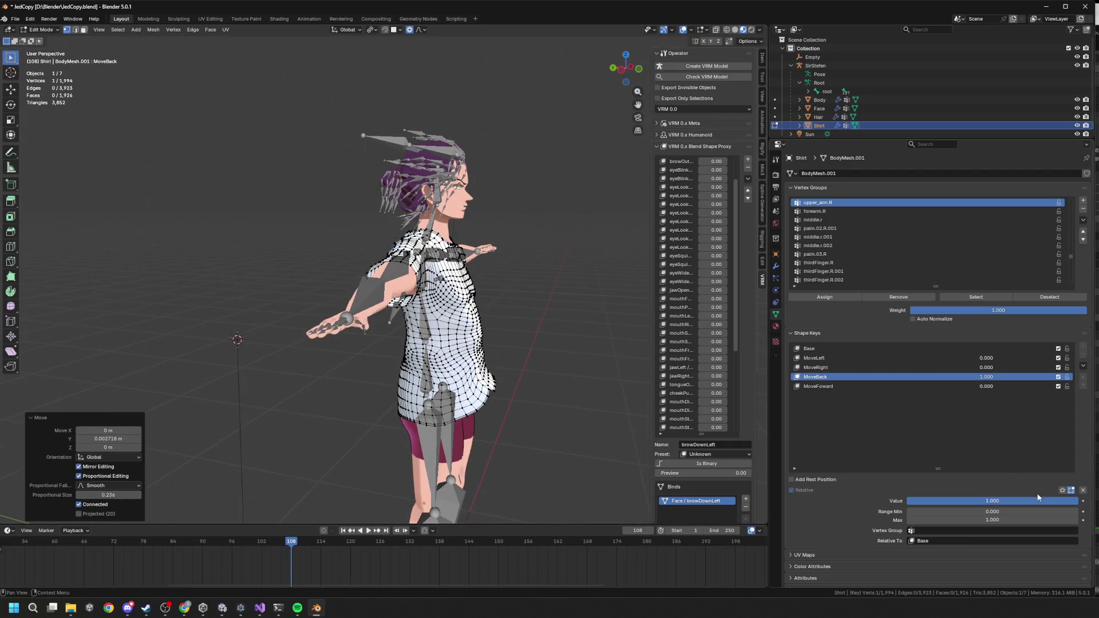
Step: Set MoveBack's value to 0 and raise MoveRight to 1.000 on the shirt
left_click_drag(1076, 501, 907, 503)
left_click(900, 367)
mouse_move(973, 501)
left_mouse_down()
mouse_move(1055, 501)
mouse_move(910, 501)
mouse_move(1079, 500)
left_mouse_up()
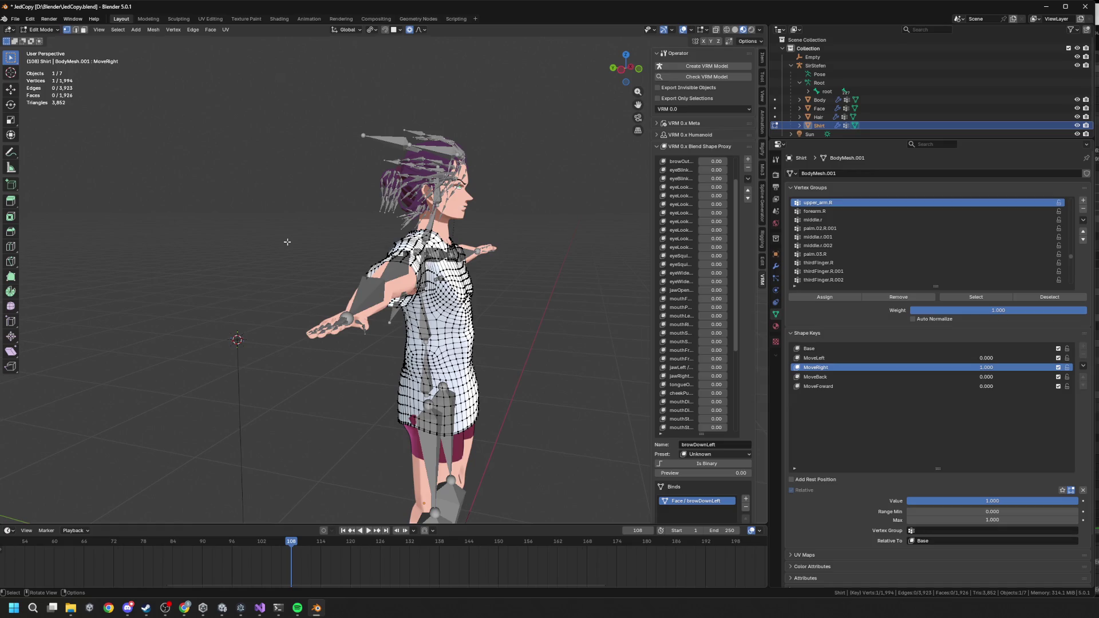
Step: Frame the shirt in front view and start an X-axis move on a hem vertex
key("KP_1")
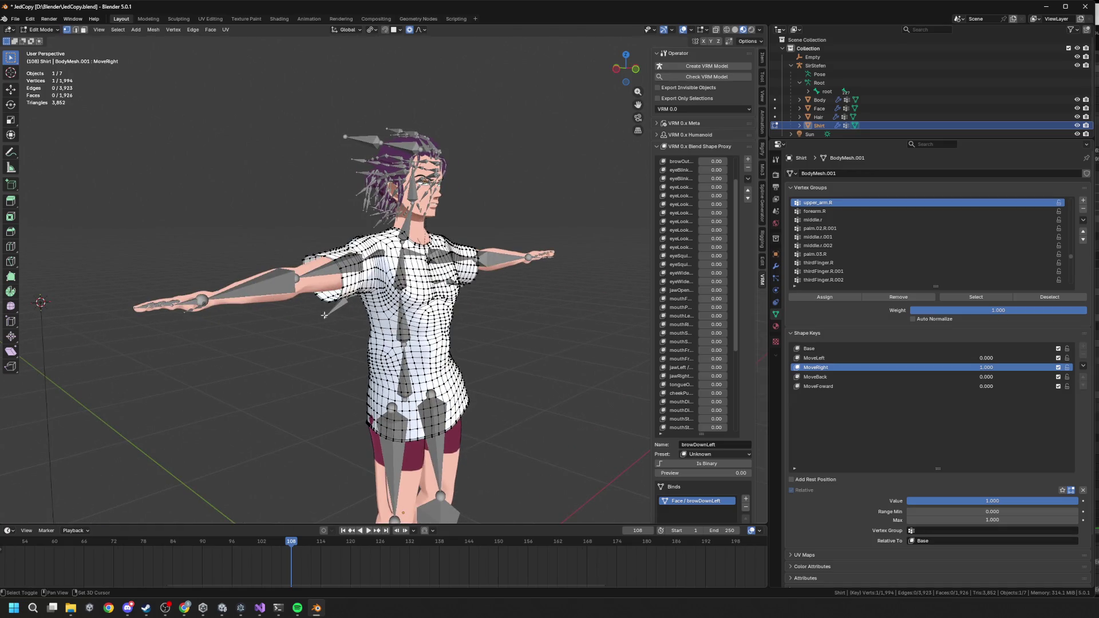
middle_click_drag(311, 310, 373, 256)
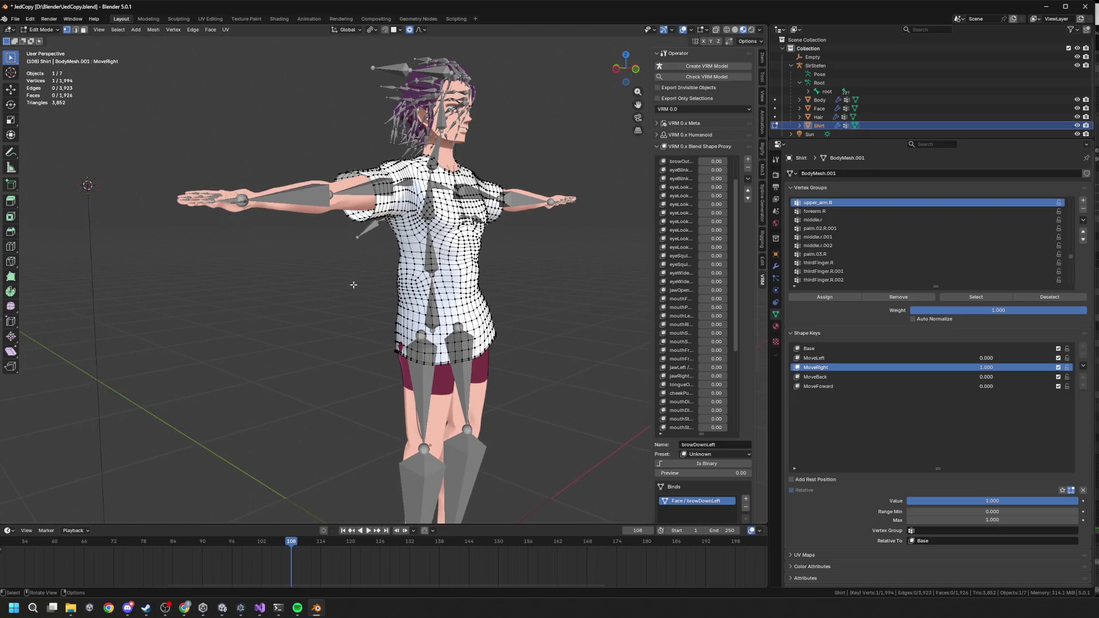
mouse_move(364, 302)
middle_mouse_down("ctrl")
mouse_move(438, 351)
mouse_move(455, 399)
middle_mouse_up("ctrl")
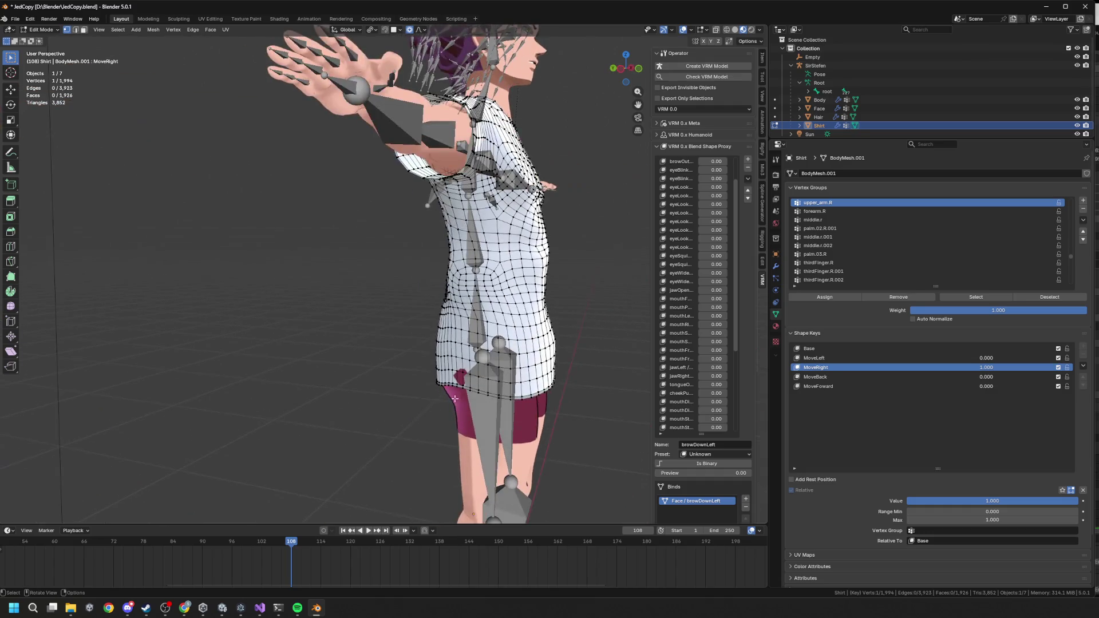
key("KP_1")
key("g")
key("x")
left_click(552, 366)
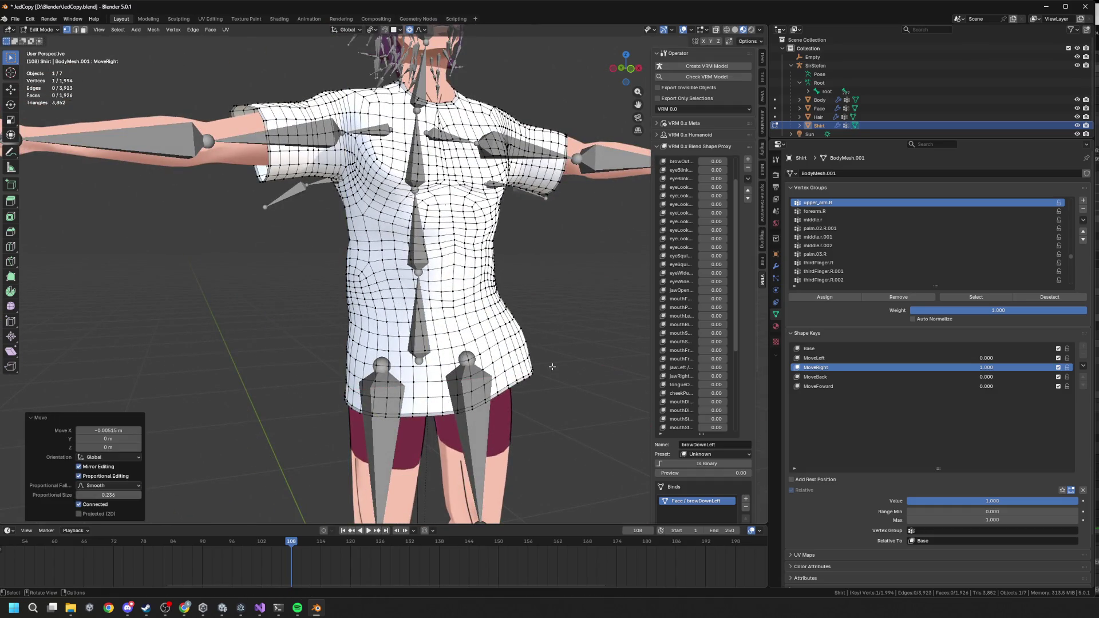
Step: Check the MoveBack and MoveLeft blends, then return to MoveRight at 1.0
left_click(916, 376)
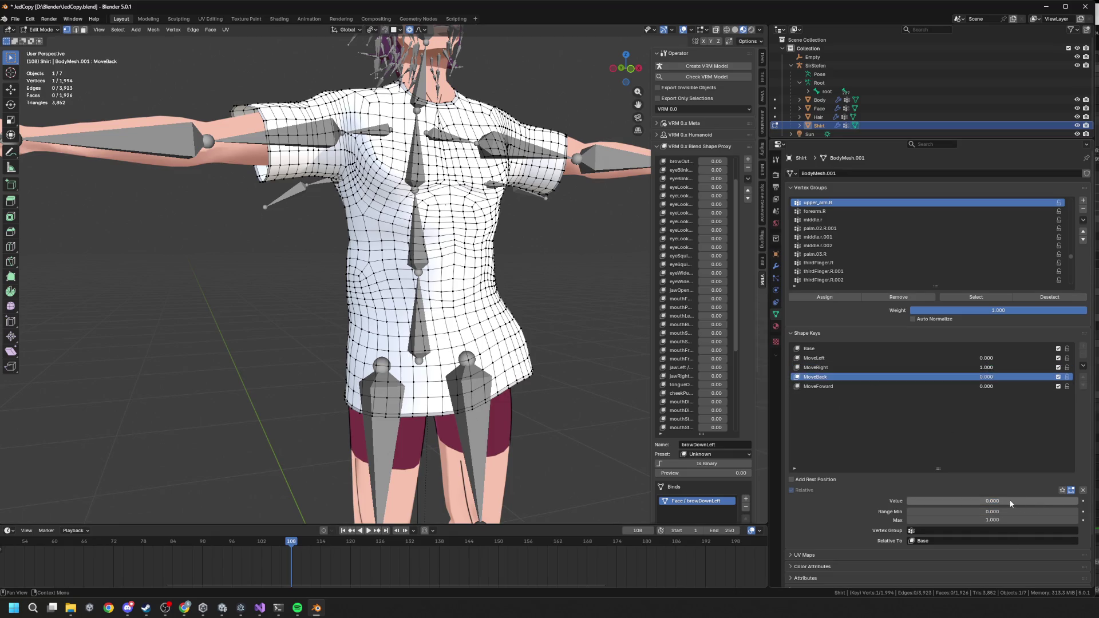
left_click(916, 358)
mouse_move(992, 501)
left_mouse_down()
mouse_move(1063, 500)
mouse_move(907, 501)
left_mouse_up()
key("Return")
left_click(858, 366)
mouse_move(1031, 501)
left_mouse_down()
mouse_move(995, 501)
mouse_move(1078, 501)
left_mouse_up()
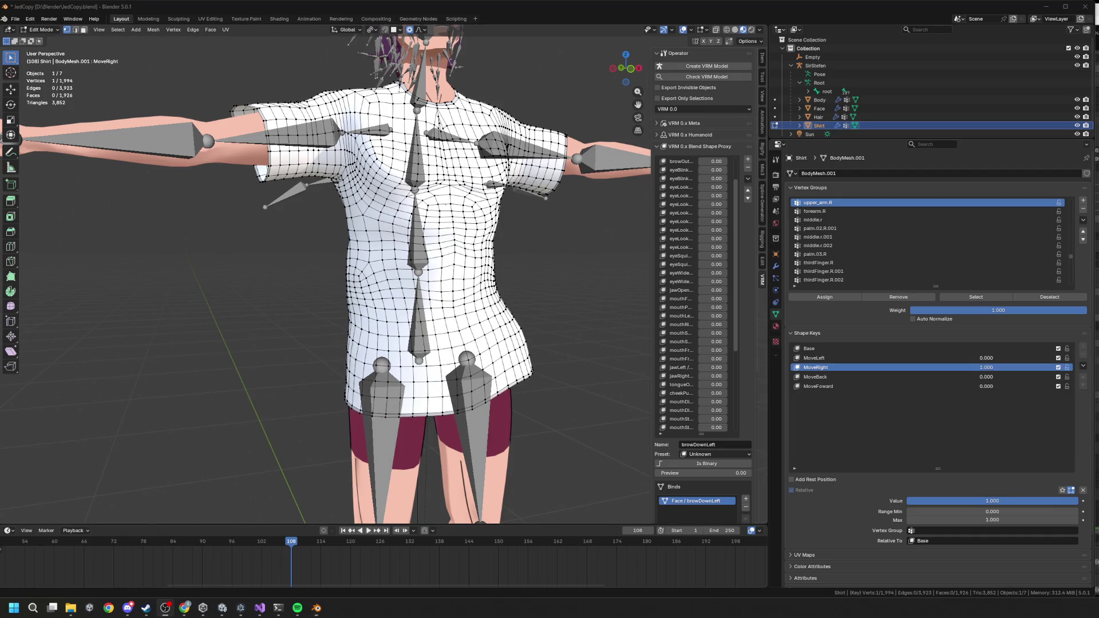
Step: In front orthographic view, shift the MoveRight hem vertices along X and raise them along Z
middle_click_drag(307, 265, 302, 264)
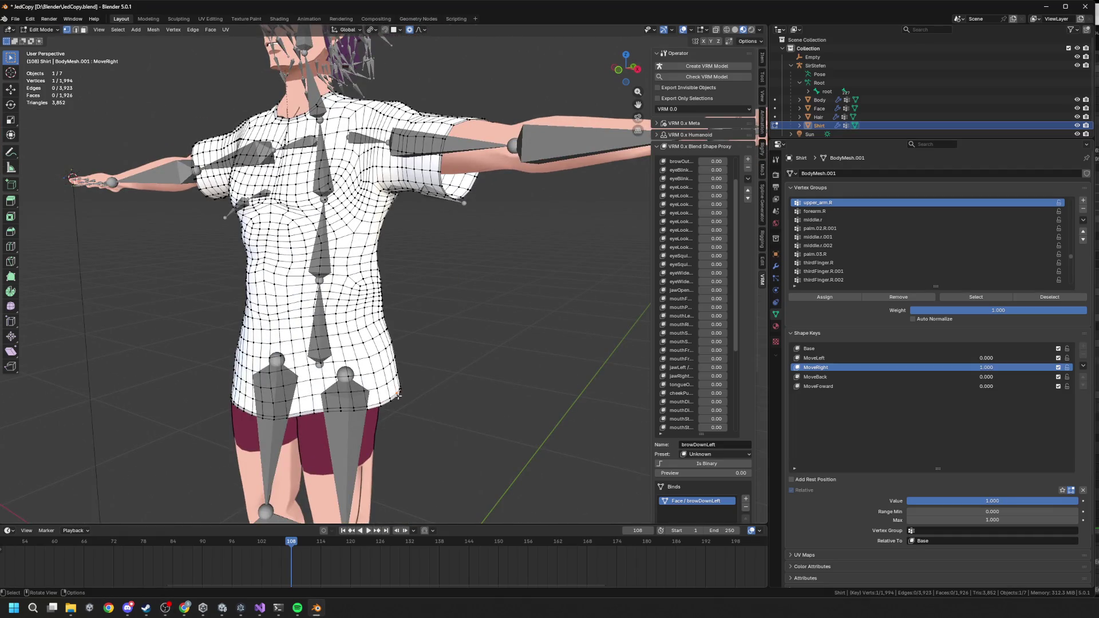
scroll(418, 396, "down", 5)
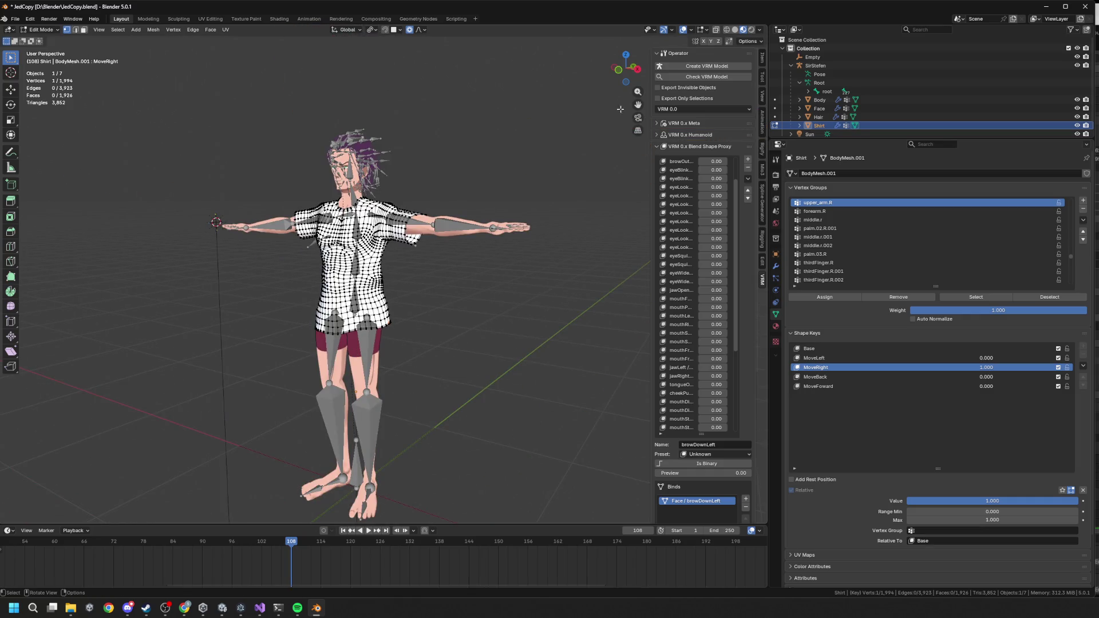
left_click(621, 74)
key("r")
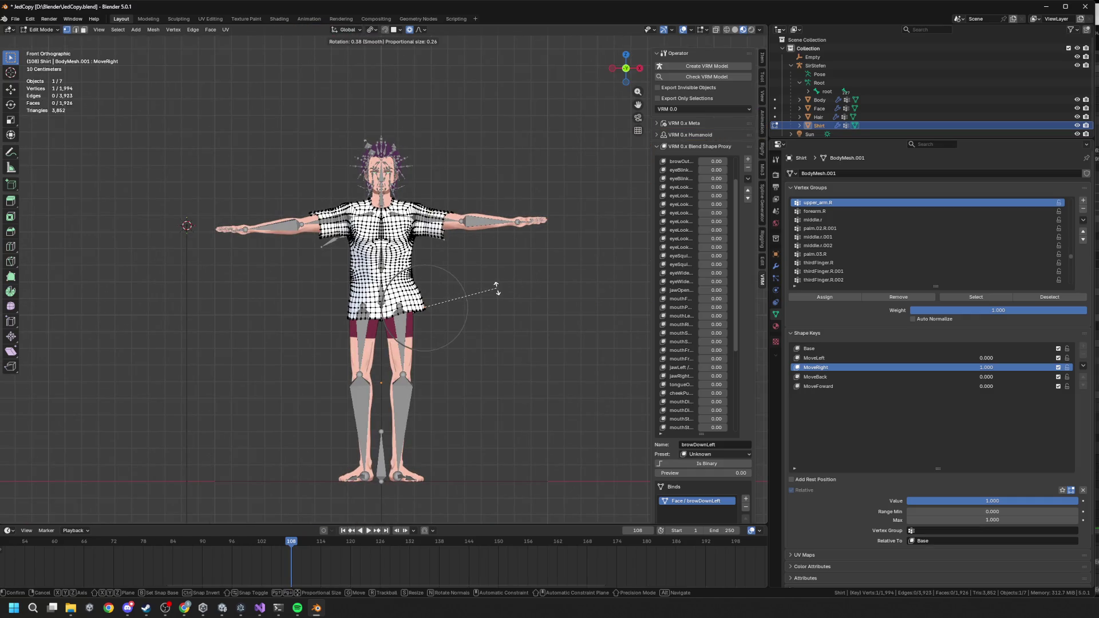
key("Escape")
key("g")
key("x")
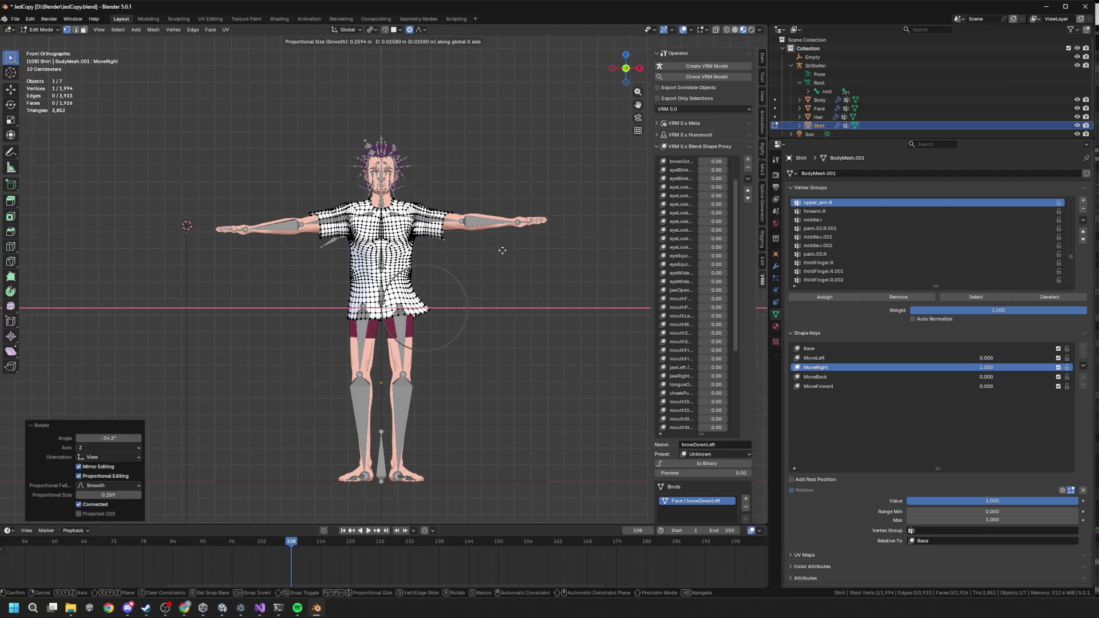
left_click(503, 251)
key("g")
key("z")
left_click(507, 244)
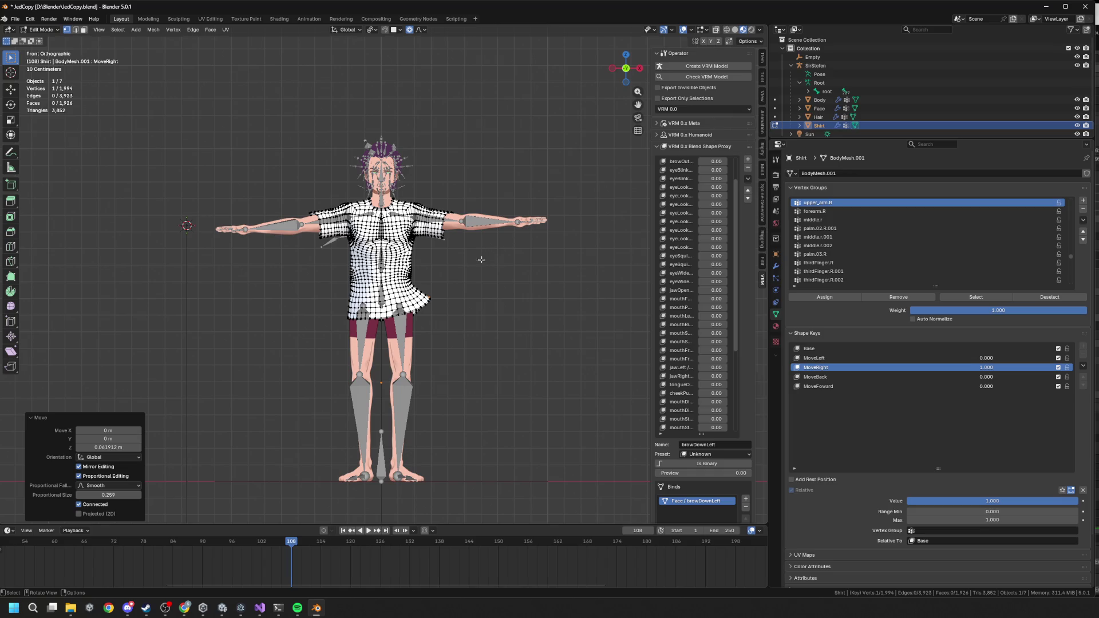
Step: Box-select the lower-left hem, set MoveRight to 0 and blend in MoveLeft
scroll(481, 259, "up", 2)
middle_click_drag(496, 287, 539, 278, "shift")
left_click_drag(368, 304, 421, 371)
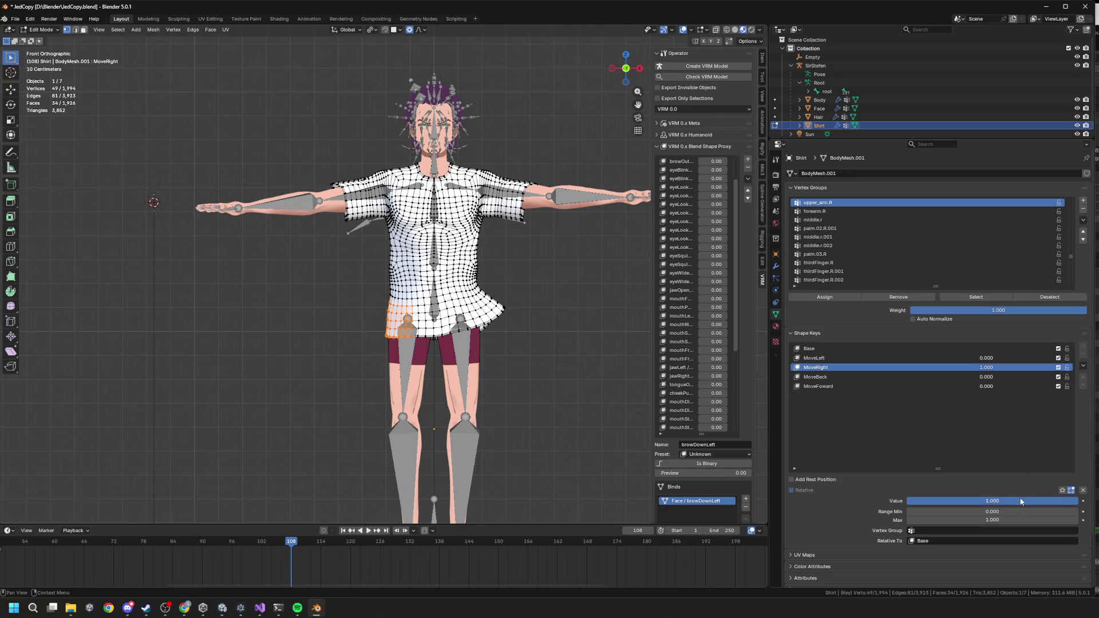
left_click_drag(1022, 502, 911, 502)
left_click(814, 358)
left_click_drag(1000, 501, 1078, 502)
Step: Shift the hem left along X, then rotate the hem corner and raise it along Z
key("g")
key("x")
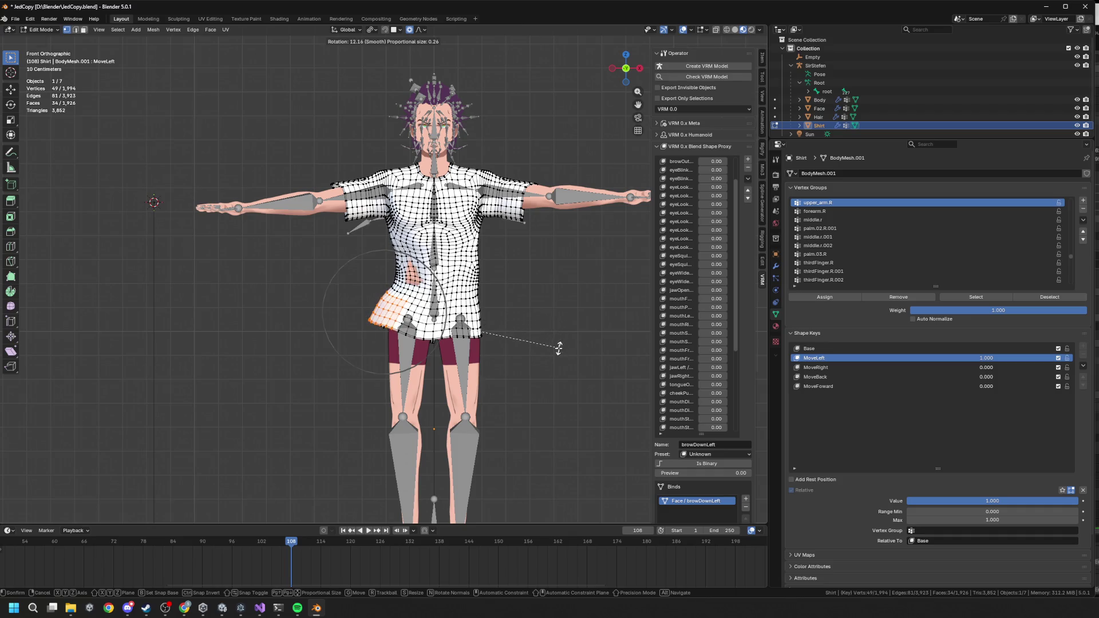
left_click(517, 345)
mouse_move(399, 369)
left_mouse_down()
mouse_move(317, 296)
mouse_move(345, 308)
left_mouse_up()
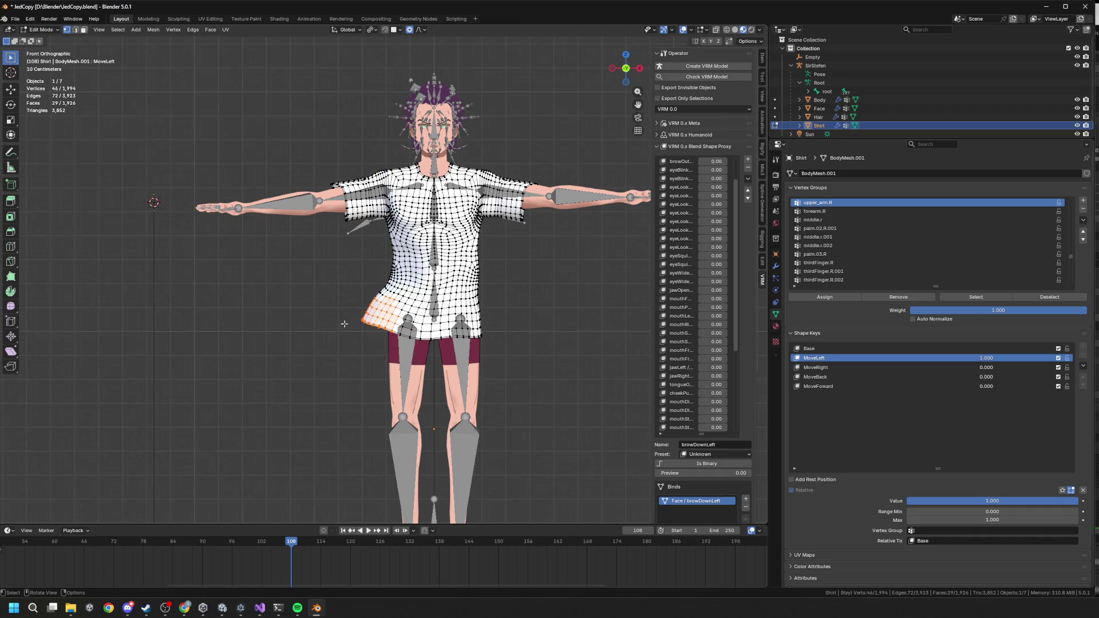
key("r")
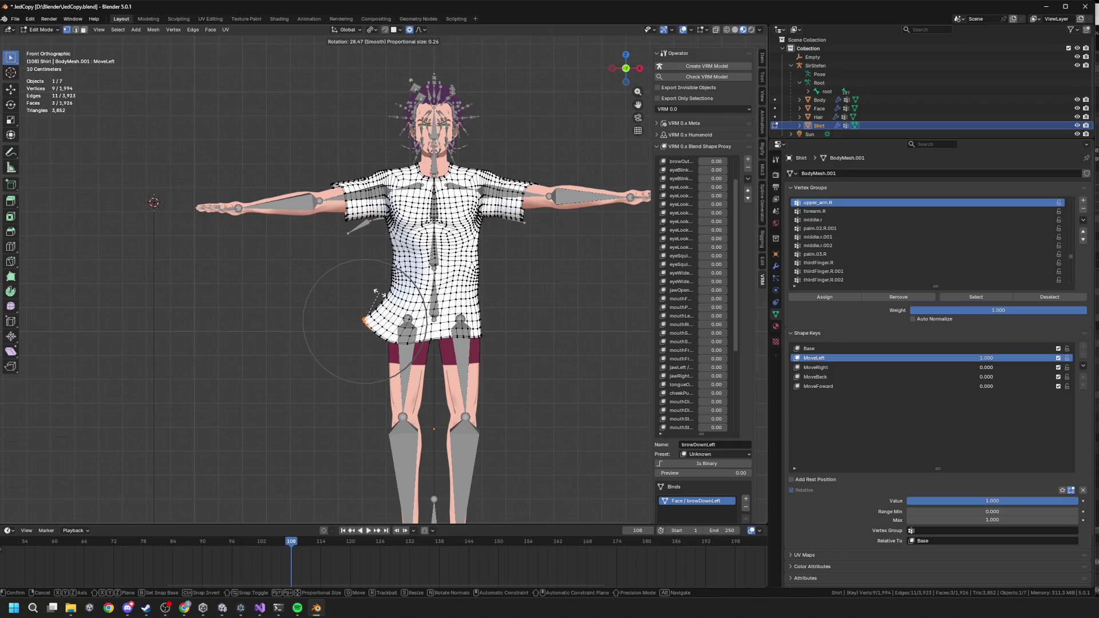
left_click(373, 285)
key("g")
key("z")
left_click(378, 281)
Step: Refine the hem corner with a free move, an X-axis move and a rotation, then preview the blend
scroll(379, 281, "down", 4)
key("g")
scroll(375, 283, "down", 3)
left_click(375, 283)
scroll(374, 284, "up", 3)
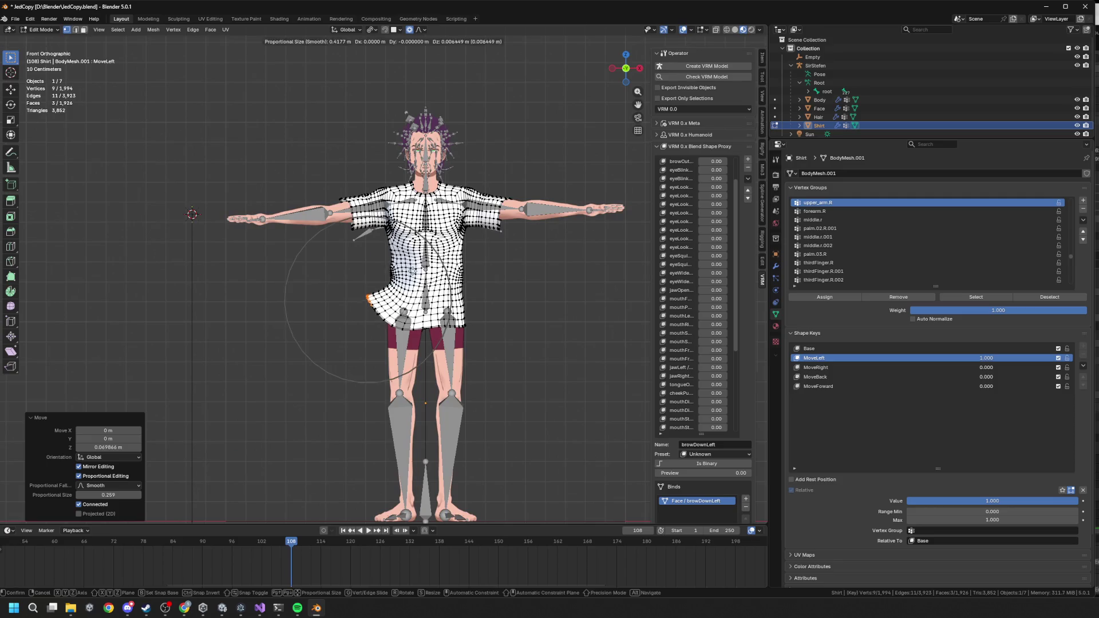
key("g")
key("x")
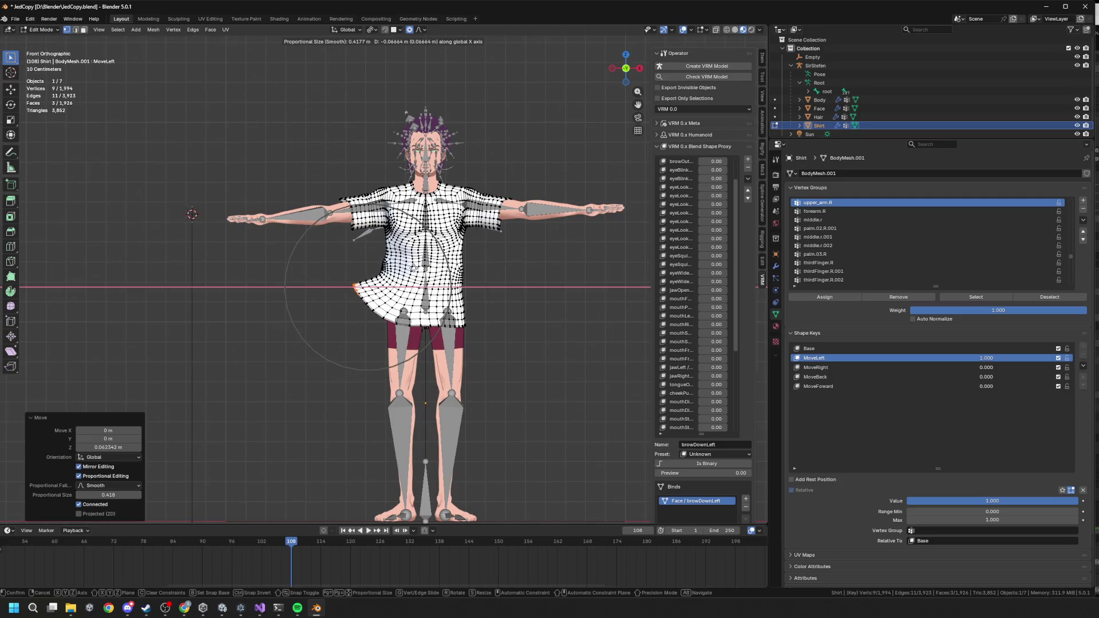
left_click(410, 268)
key("r")
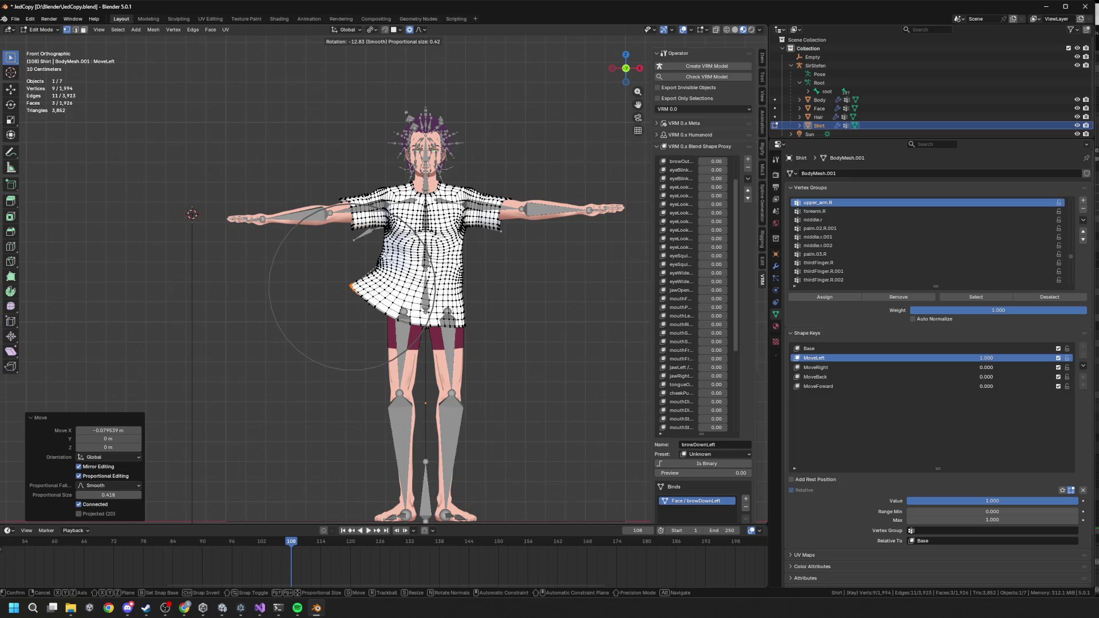
left_click(385, 277)
scroll(384, 278, "up", 1)
mouse_move(1053, 507)
left_mouse_down()
mouse_move(973, 507)
mouse_move(1053, 507)
left_mouse_up()
Step: Select a wider strip of hem vertices and raise it along Z, previewing the blend
left_click_drag(536, 369, 433, 321)
key("g")
key("z")
left_click(528, 358)
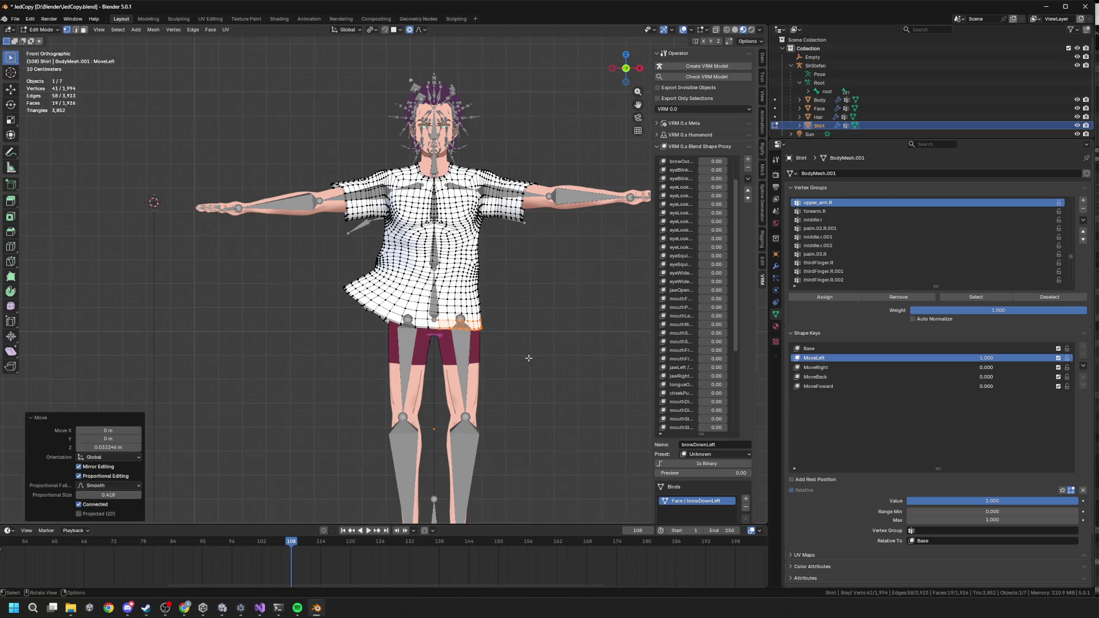
mouse_move(1010, 501)
left_mouse_down()
mouse_move(961, 501)
mouse_move(1053, 501)
left_mouse_up()
scroll(431, 264, "up", 3)
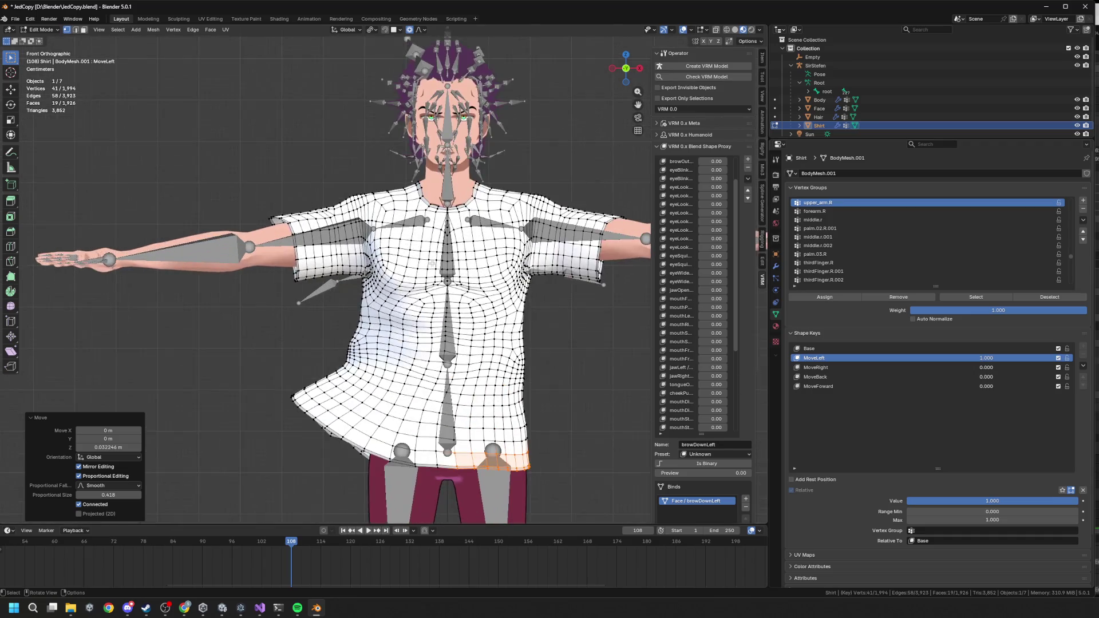
Step: Select the collar vertices and shift them along X
left_click_drag(398, 182, 445, 215)
key("g")
key("x")
right_click(441, 216)
key("g")
key("x")
scroll(447, 203, "up", 9)
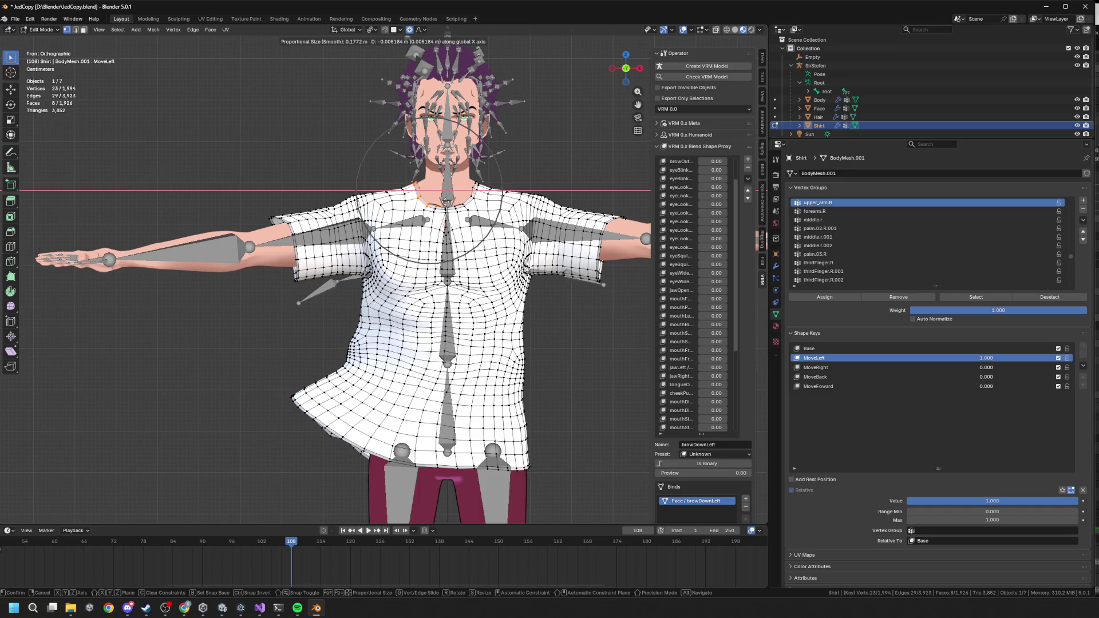
left_click(446, 202)
scroll(446, 201, "up", 4)
Step: Box-select two chest vertices and nudge them −0.005584 m in X and −0.003449 m in Y
key("b")
mouse_move(570, 179)
middle_mouse_down()
mouse_move(538, 240)
mouse_move(552, 246)
middle_mouse_up()
scroll(553, 246, "up", 3)
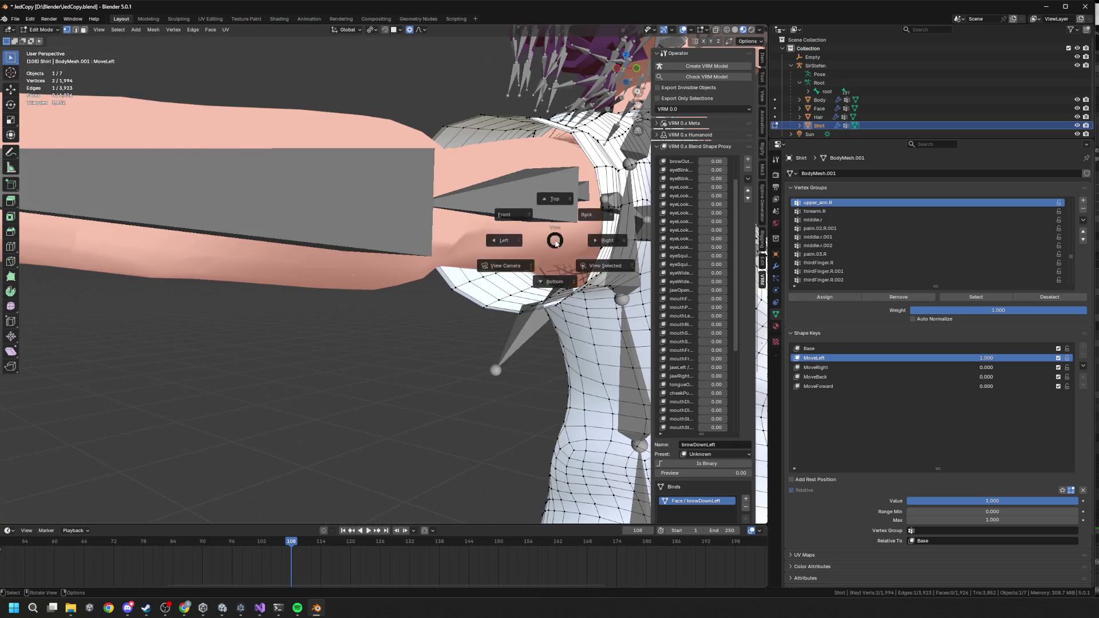
scroll(601, 271, "up", 5)
key("g")
key("x")
scroll(515, 286, "down", 6)
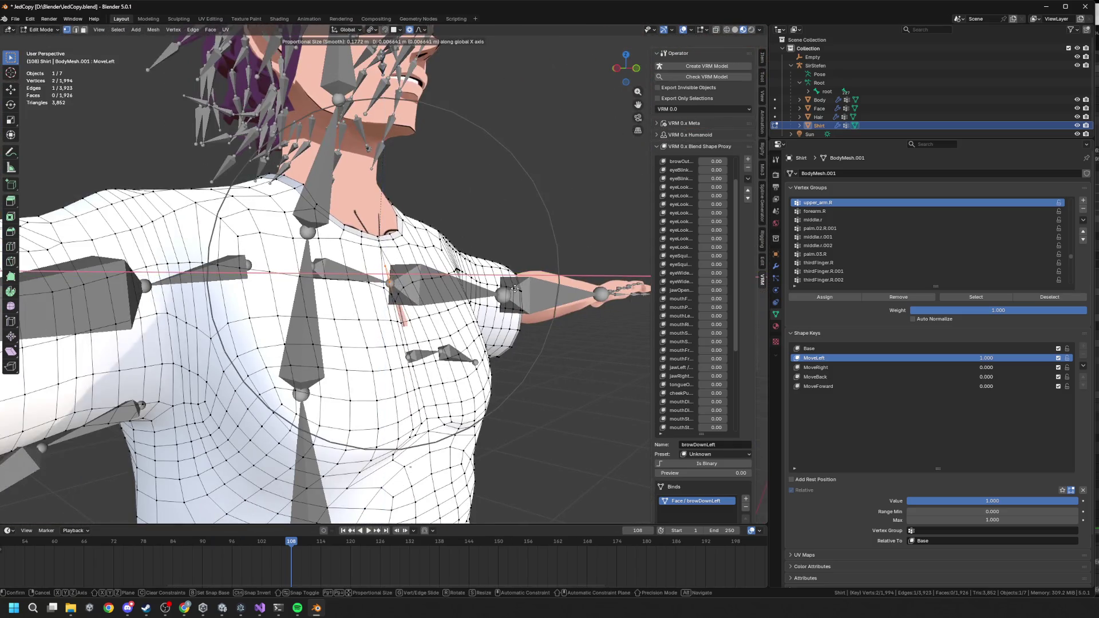
middle_click_drag(511, 290, 518, 298, "alt")
key("y")
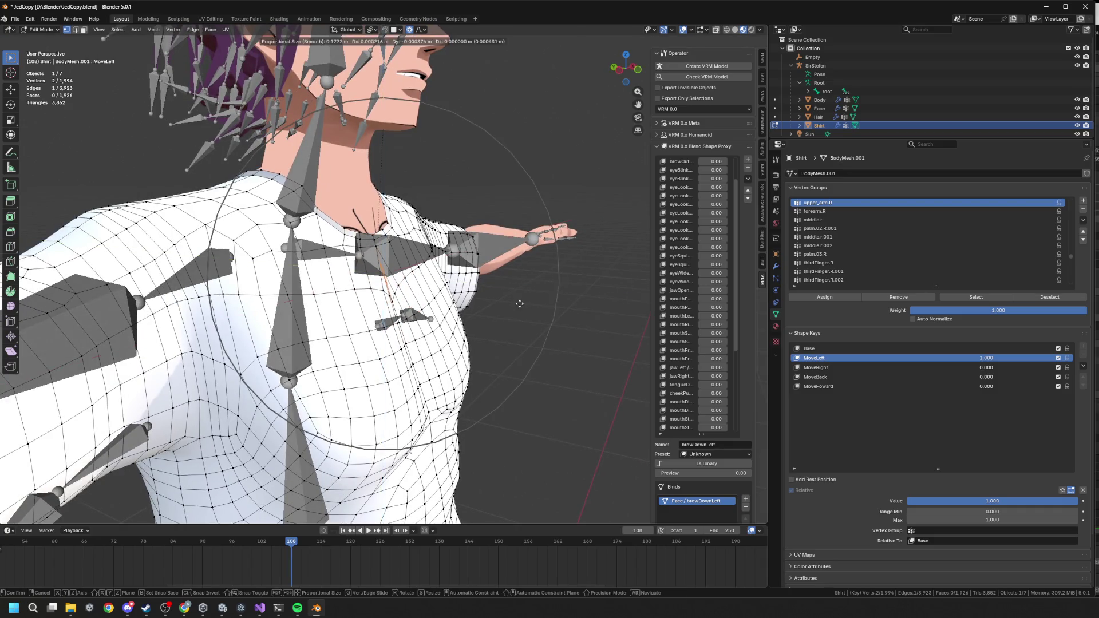
left_click(521, 302)
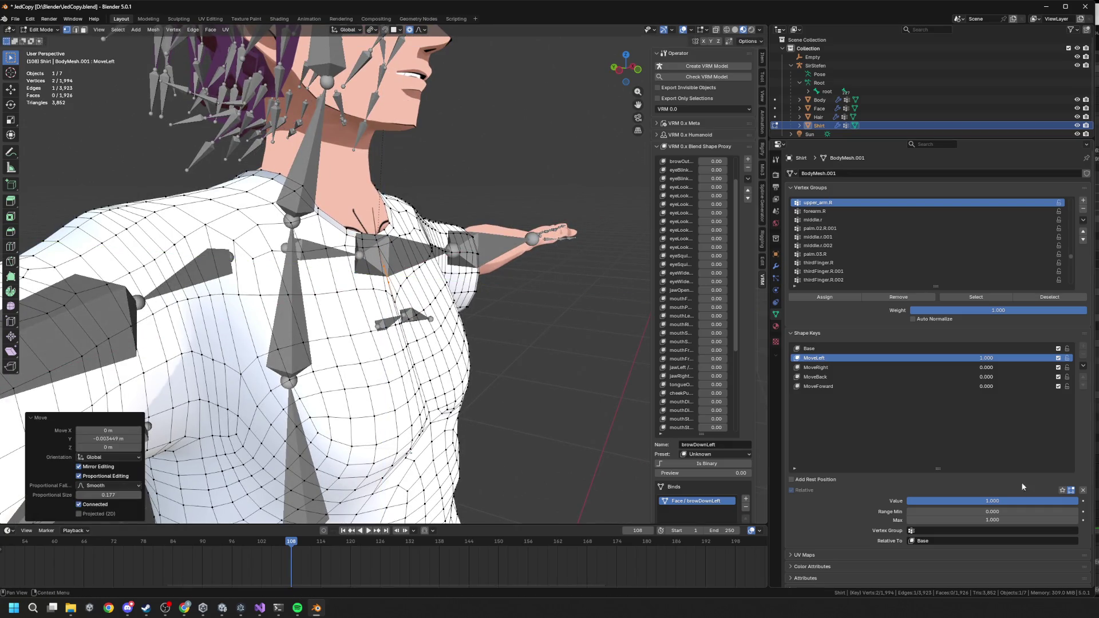
Step: Reset the MoveLeft shape key to 0 and set MoveRight's value to 1
key("BackSpace")
left_click(858, 367)
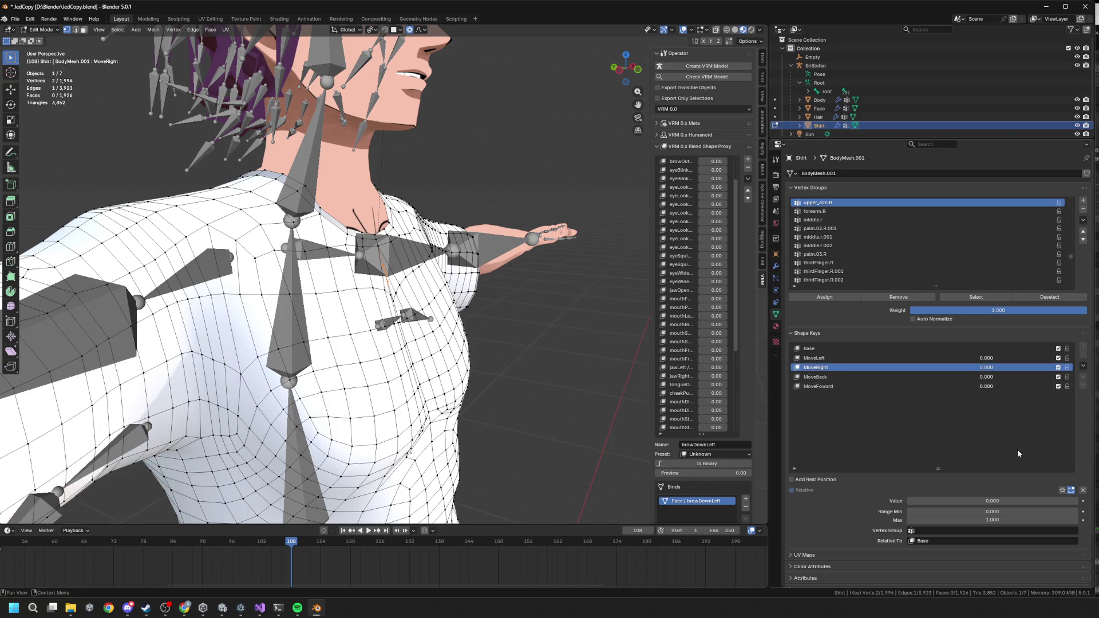
left_click_drag(1039, 504, 1076, 504)
Step: Flare the selected hem vertices outward with a proportional-editing move on MoveRight
mouse_move(400, 286)
middle_mouse_down()
mouse_move(435, 275)
mouse_move(412, 281)
middle_mouse_up()
scroll(458, 201, "up", 3)
left_click(461, 172, "shift")
scroll(458, 201, "down", 3)
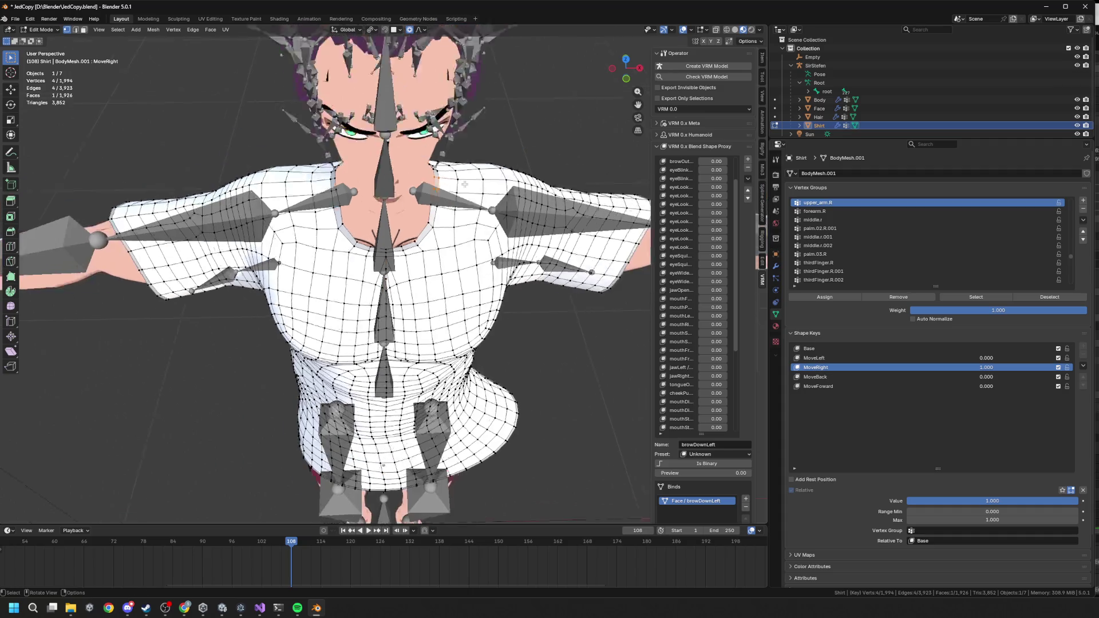
key("g")
scroll(458, 202, "down", 3)
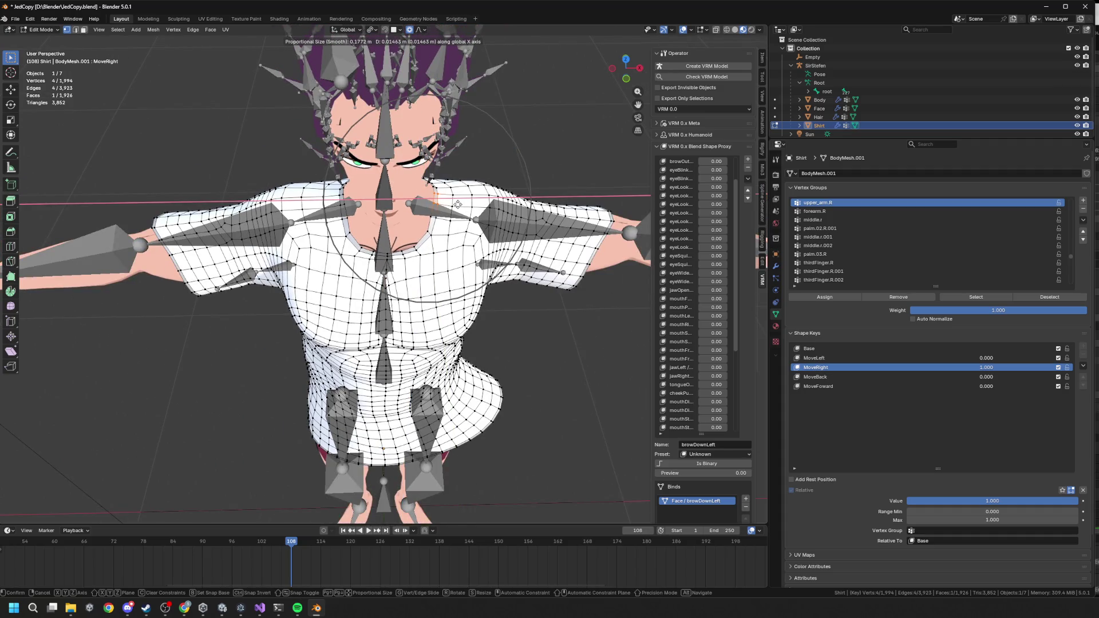
left_click(438, 251)
Step: Toggle Edit Mode to refresh, then set the MoveRight shape key value back to 0
middle_click_drag(439, 253, 438, 223)
scroll(438, 224, "down", 1)
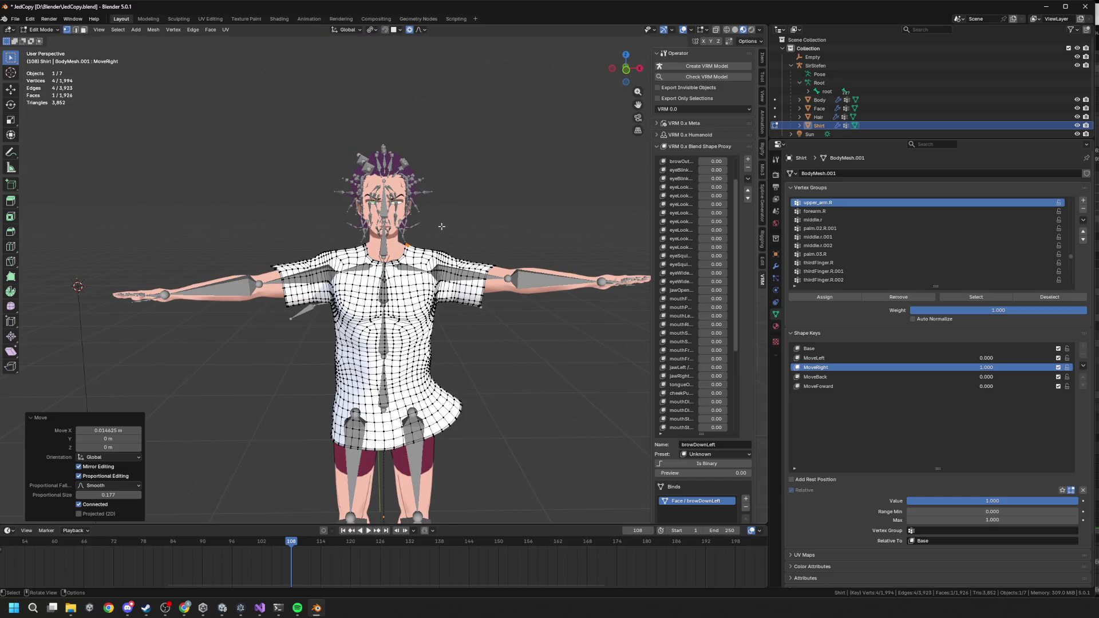
key("Tab")
key("Tab")
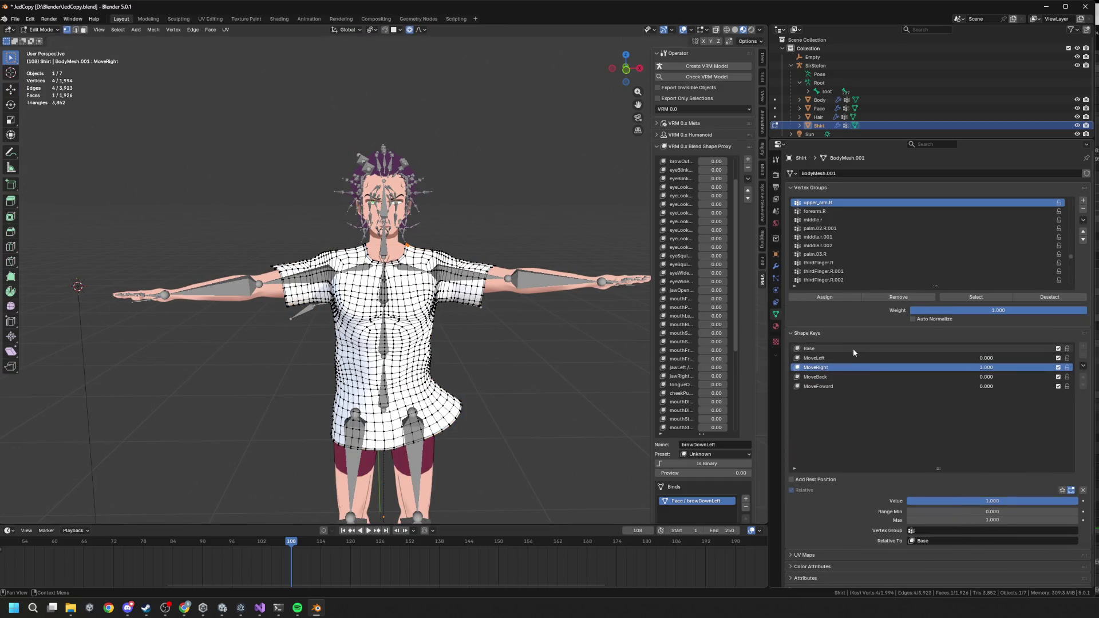
left_click_drag(1019, 501, 910, 501)
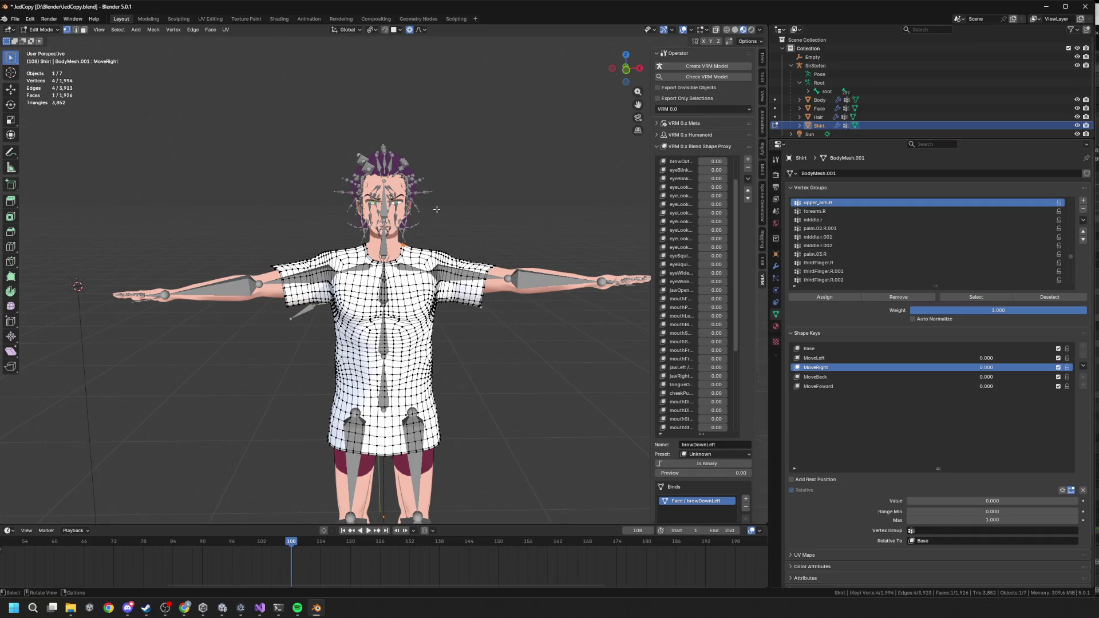
Step: Export the avatar as VRM, overwriting ShirtCopy.vrm in D:\Blender
left_click(16, 21)
mouse_move(34, 149)
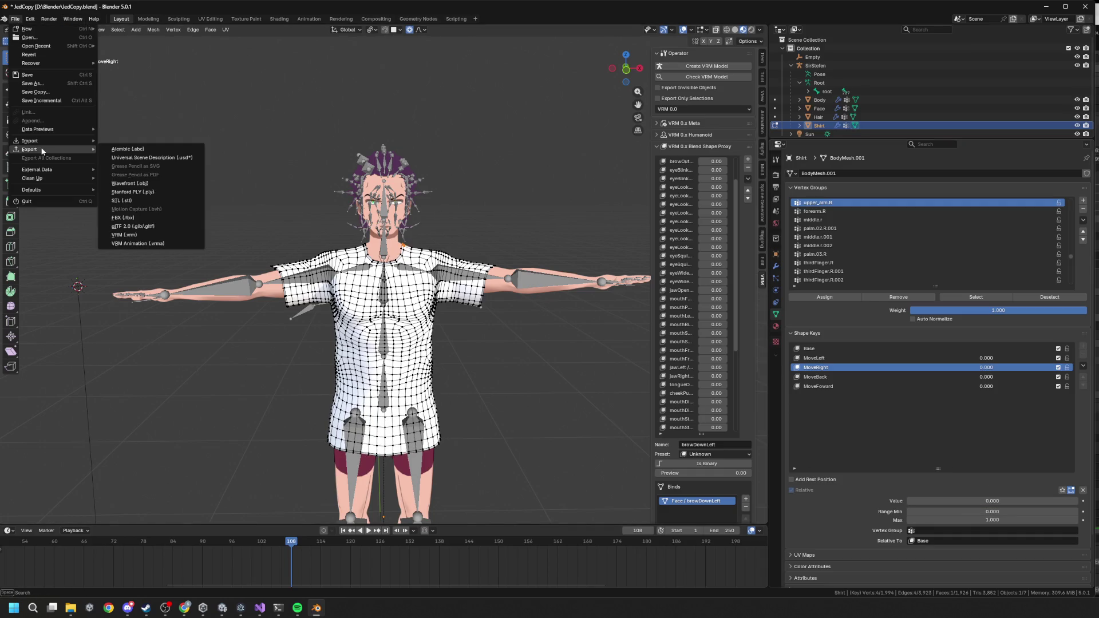
left_click(124, 234)
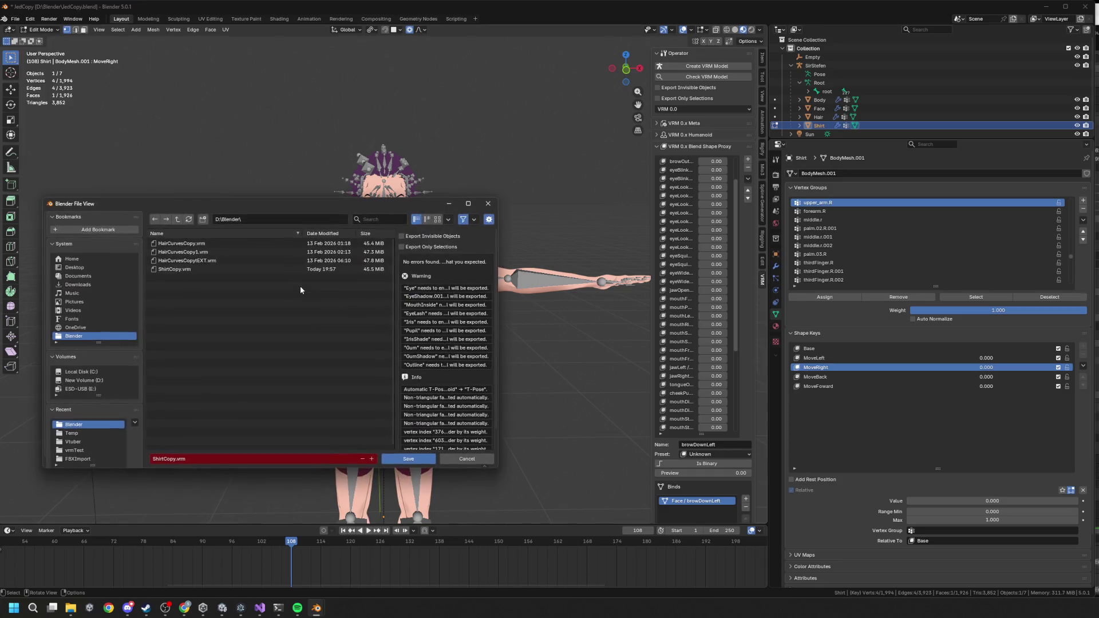
left_click(217, 269)
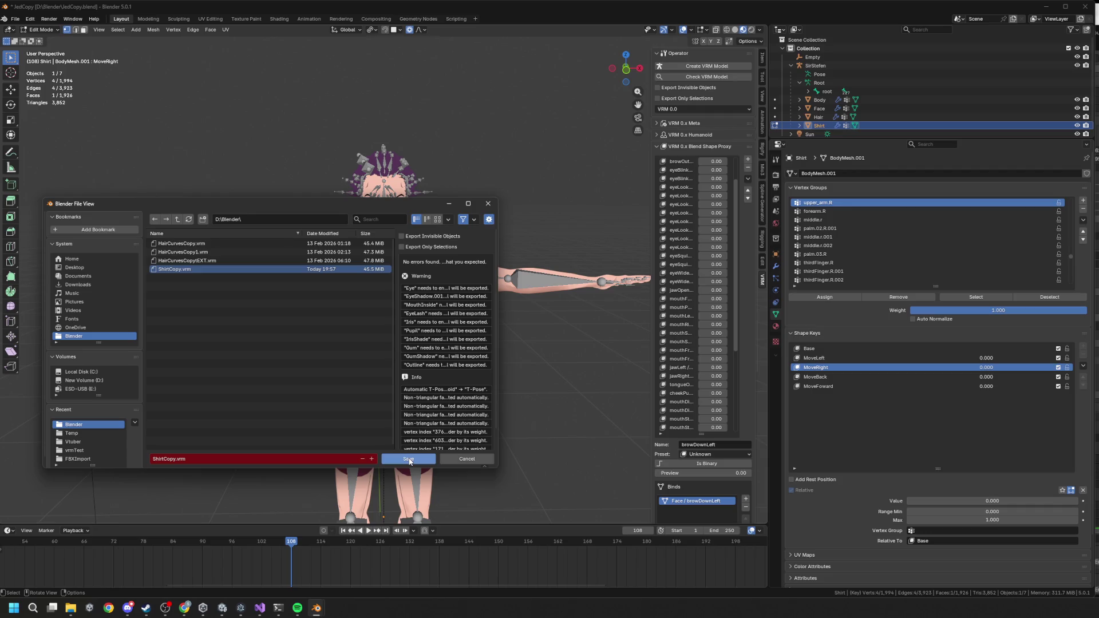
left_click(408, 459)
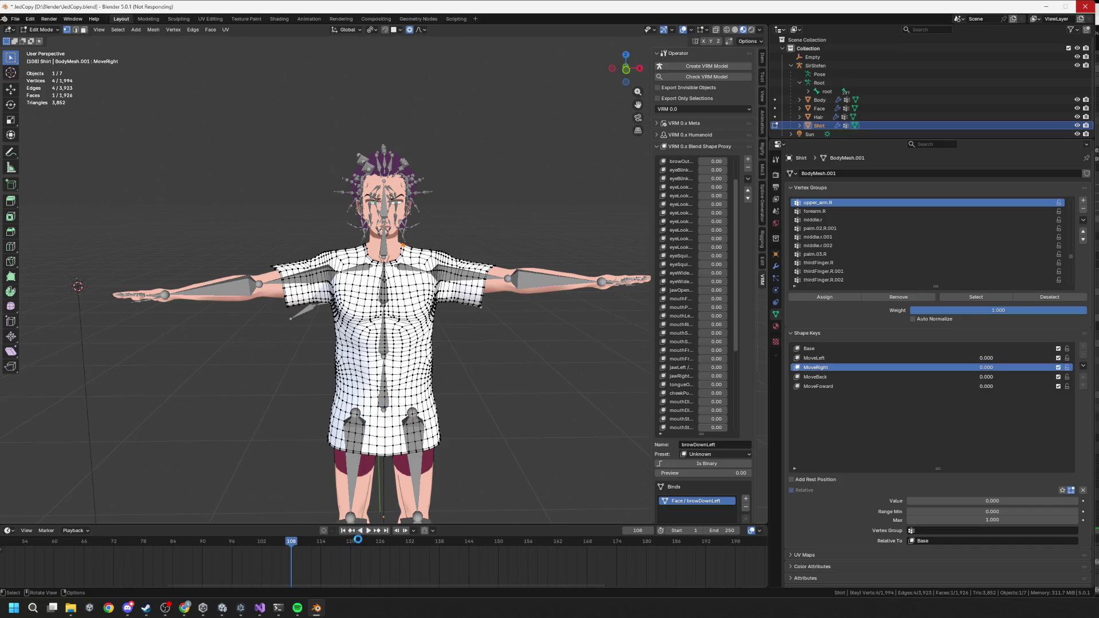
Step: Bring up Unity Hub from the taskbar to reach the Unity project
mouse_move(260, 609)
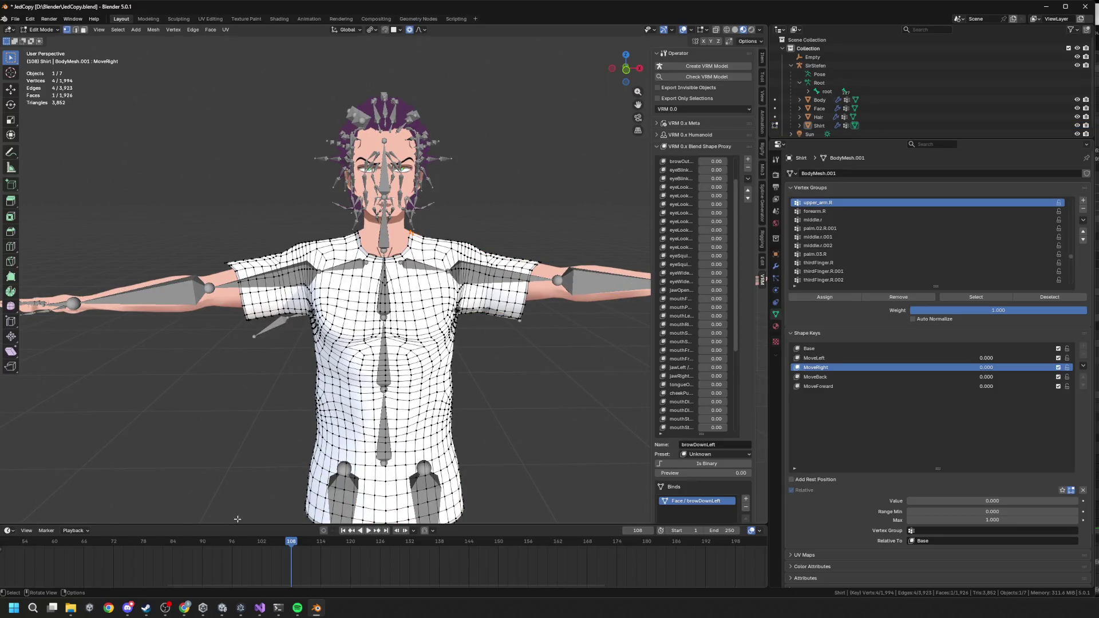
mouse_move(159, 603)
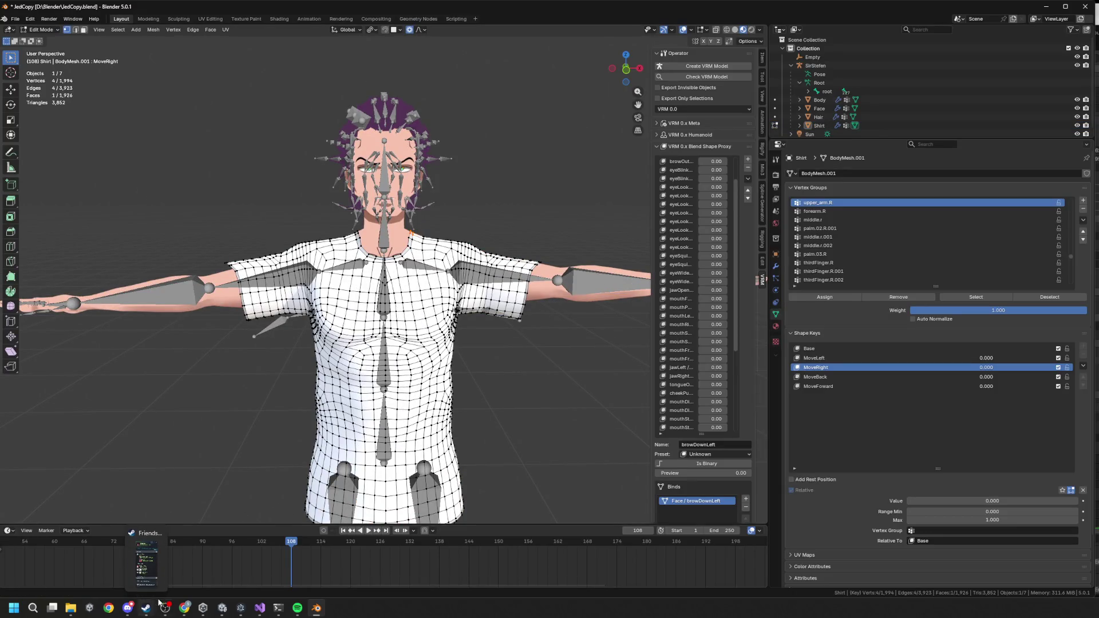
left_click(202, 608)
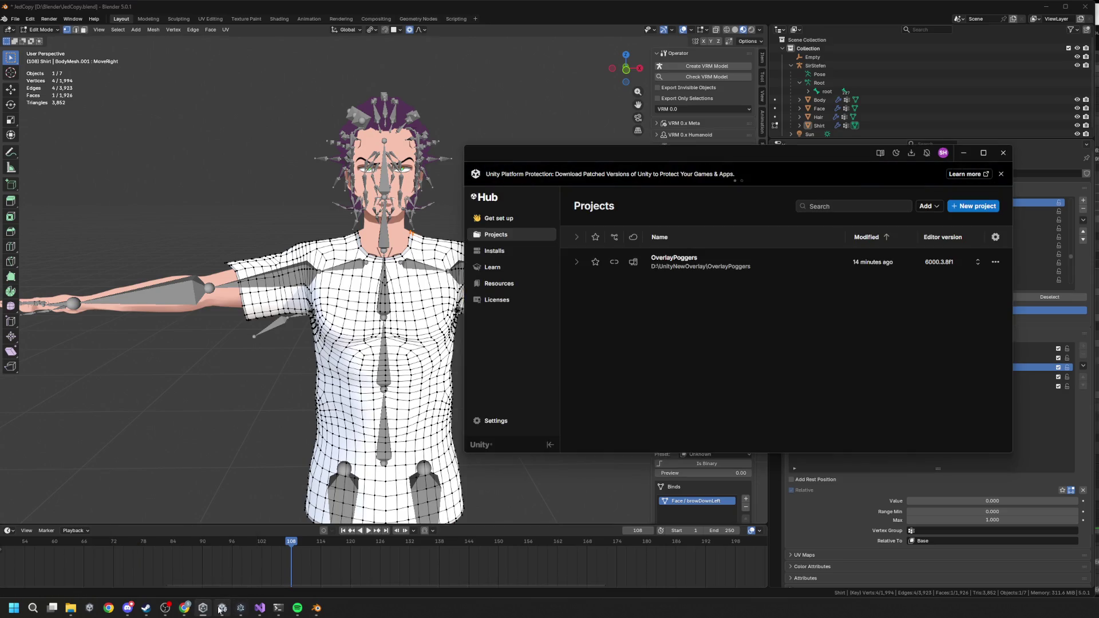
left_click(222, 608)
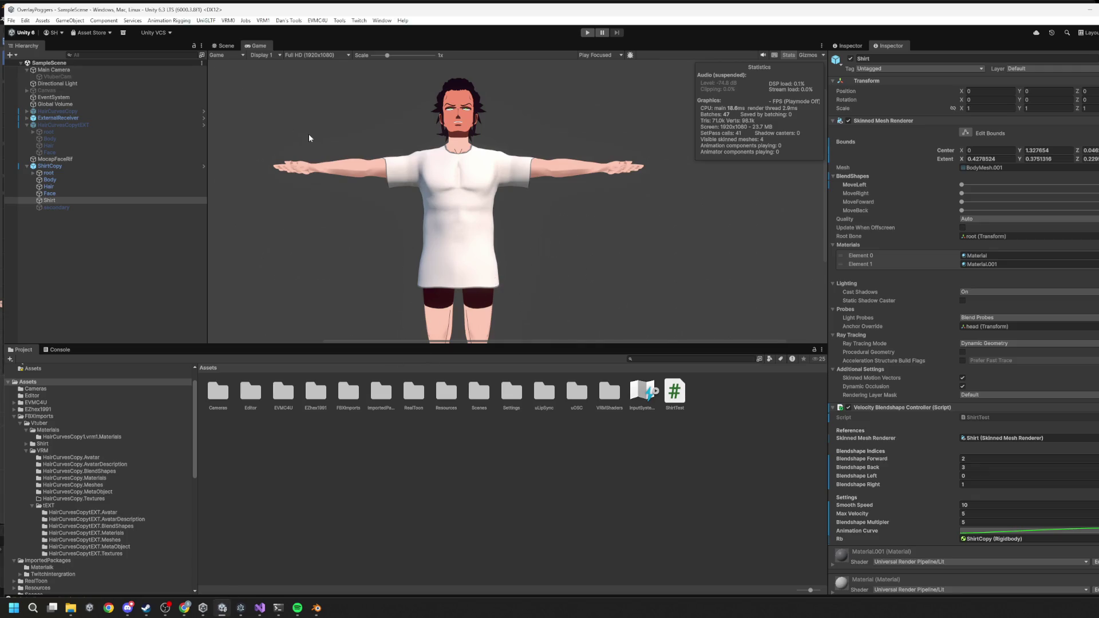
left_click(80, 167)
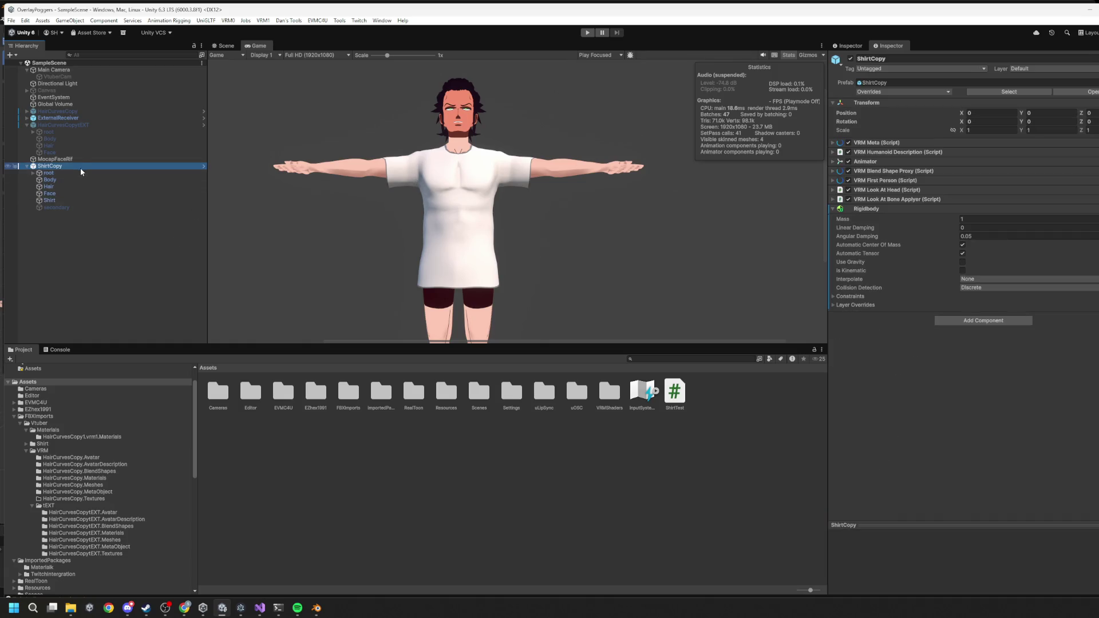
left_click(74, 180)
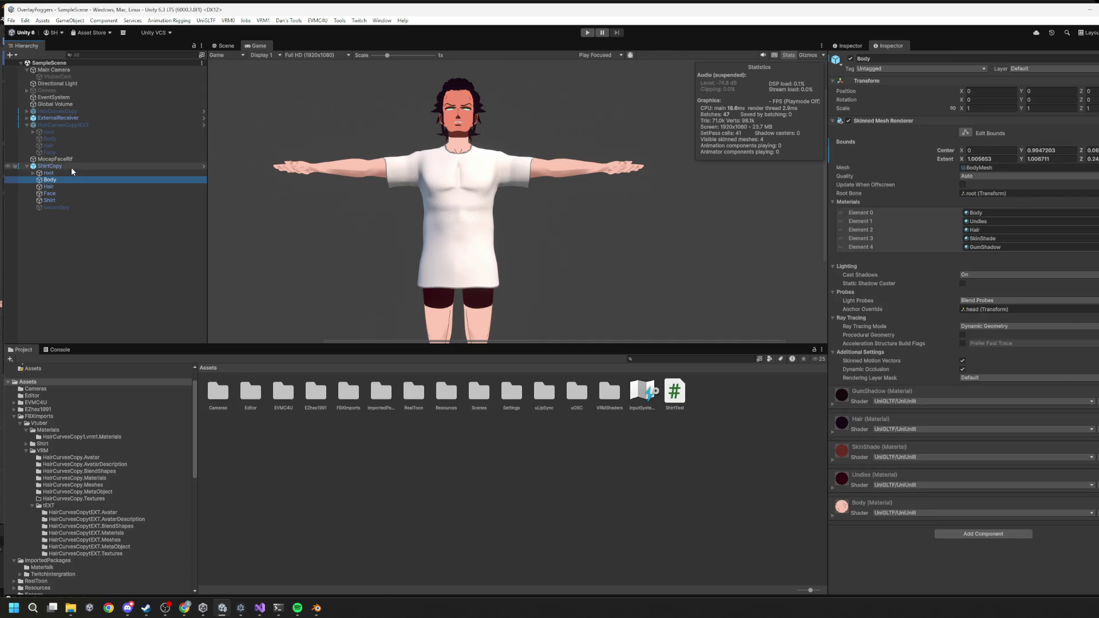
left_click(316, 608)
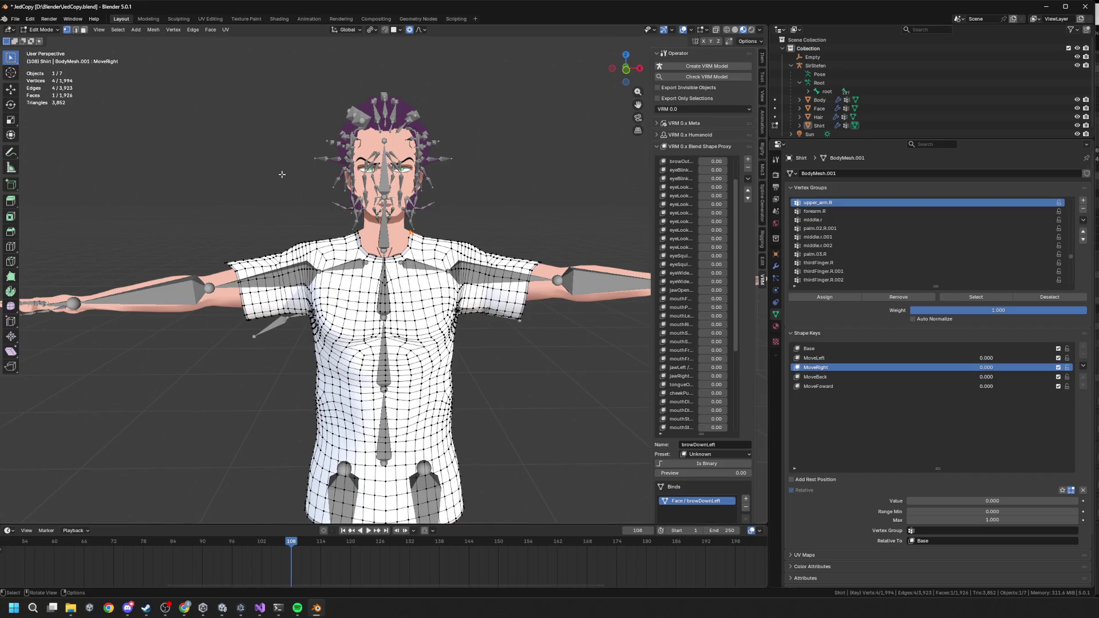
Step: Select the SirStefen armature and use Select Hierarchy on it in the Outliner
left_click(15, 19)
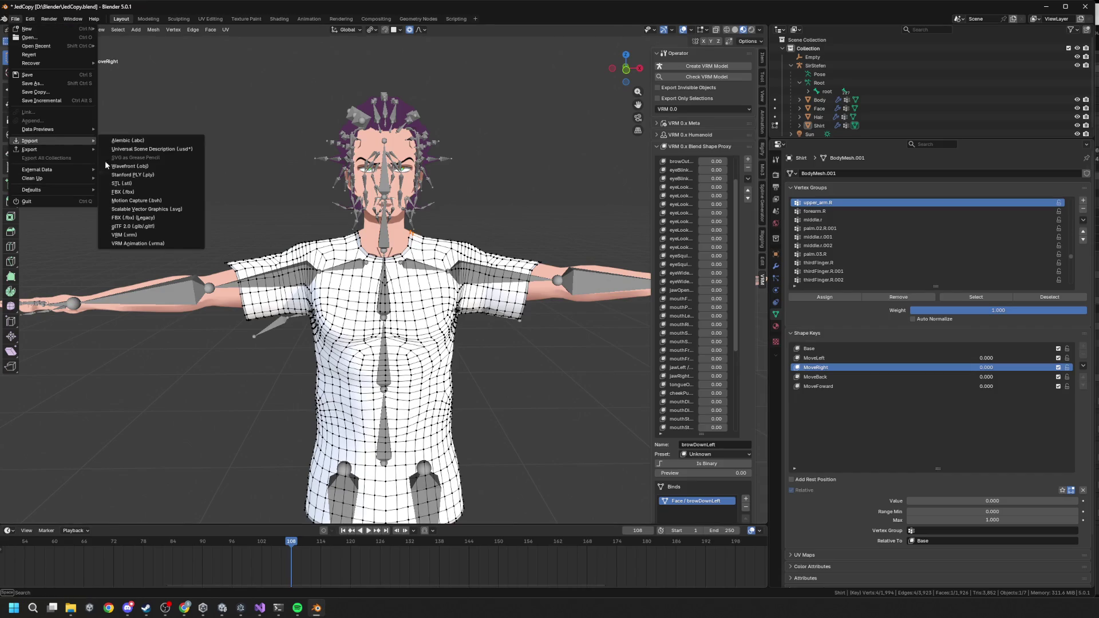
left_click(850, 65)
right_click(846, 67)
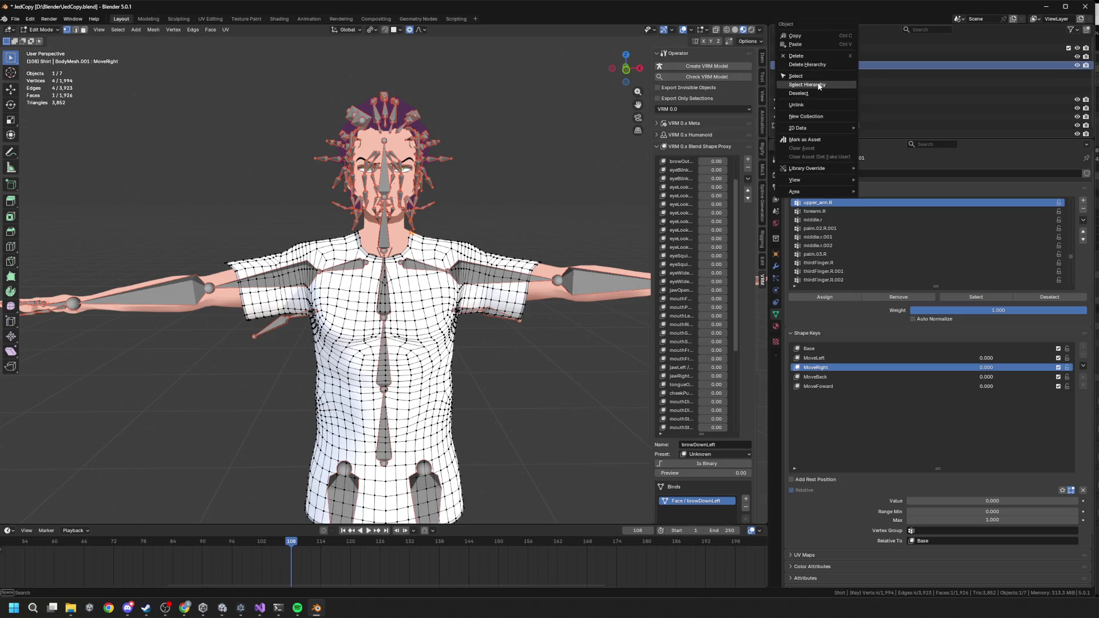
left_click(818, 84)
scroll(399, 184, "down", 3)
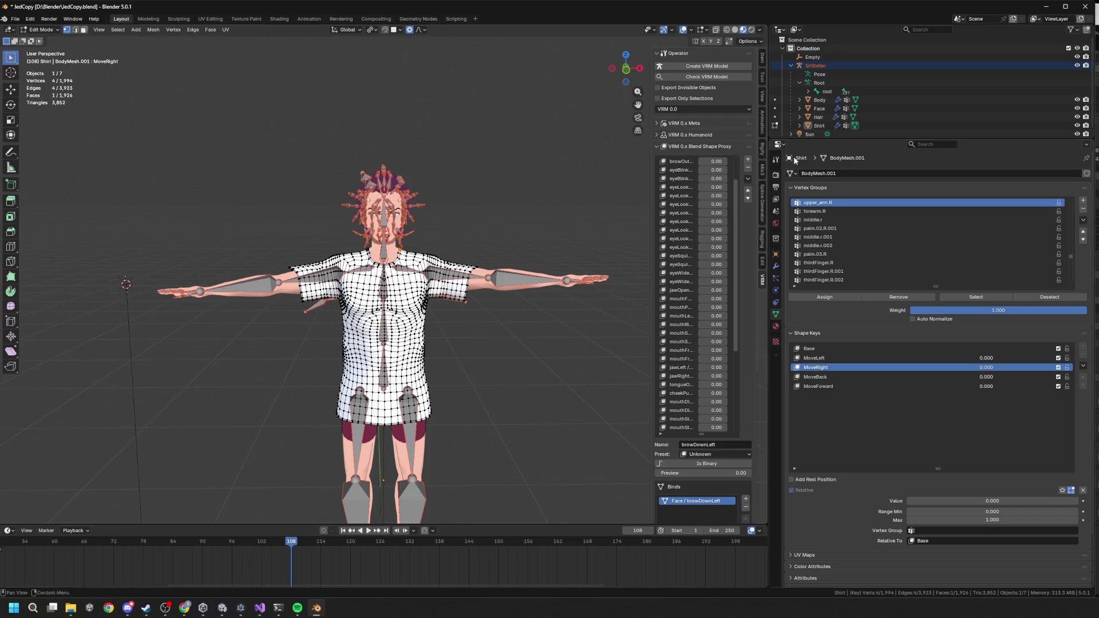
right_click(820, 67)
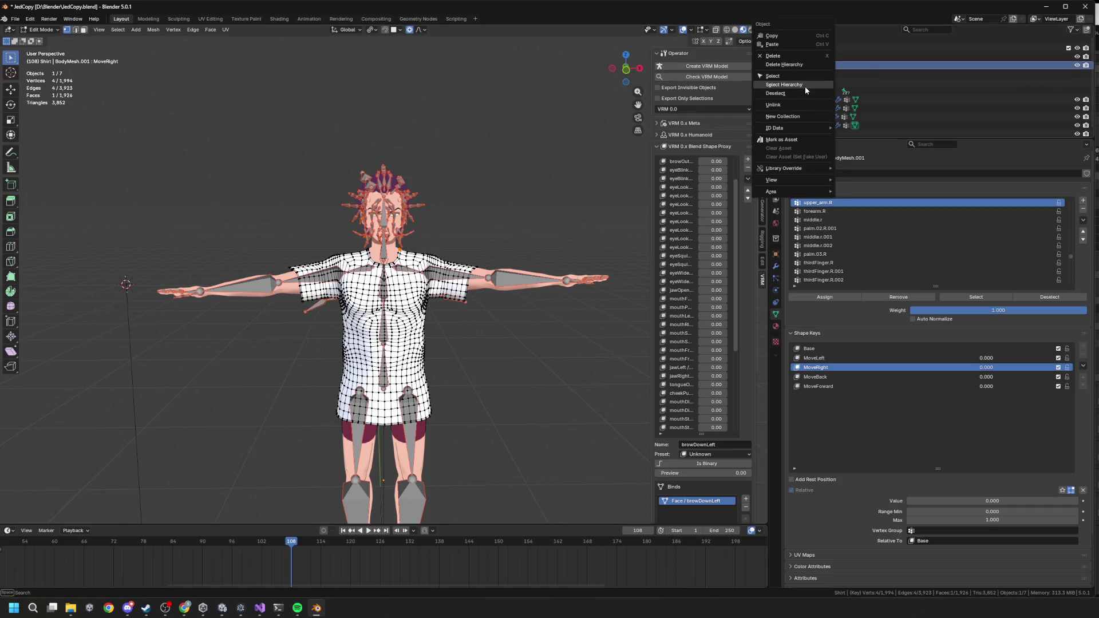
left_click(784, 84)
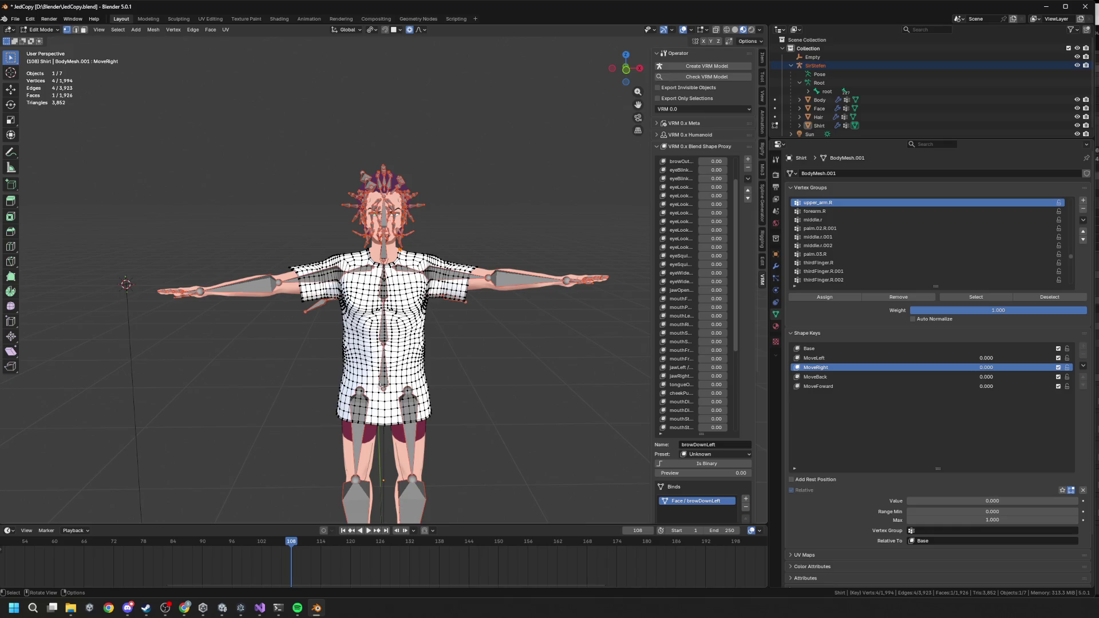
left_click(800, 84)
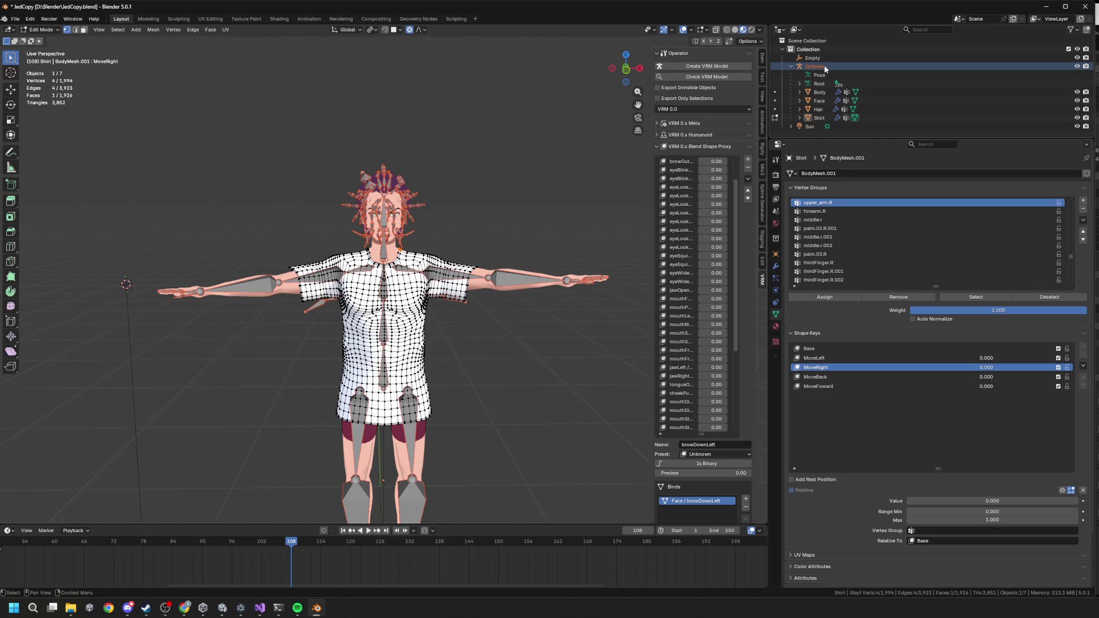
right_click(825, 68)
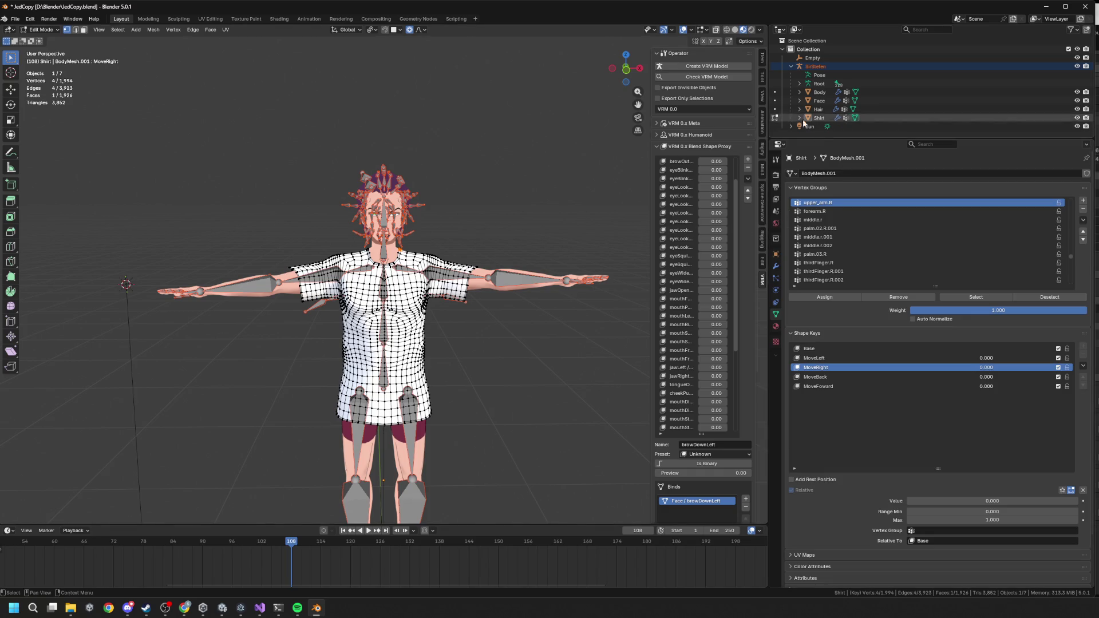
Step: Collapse and re-expand SirStefen's children, then select SirStefen with everything under it
middle_click_drag(514, 210, 561, 196)
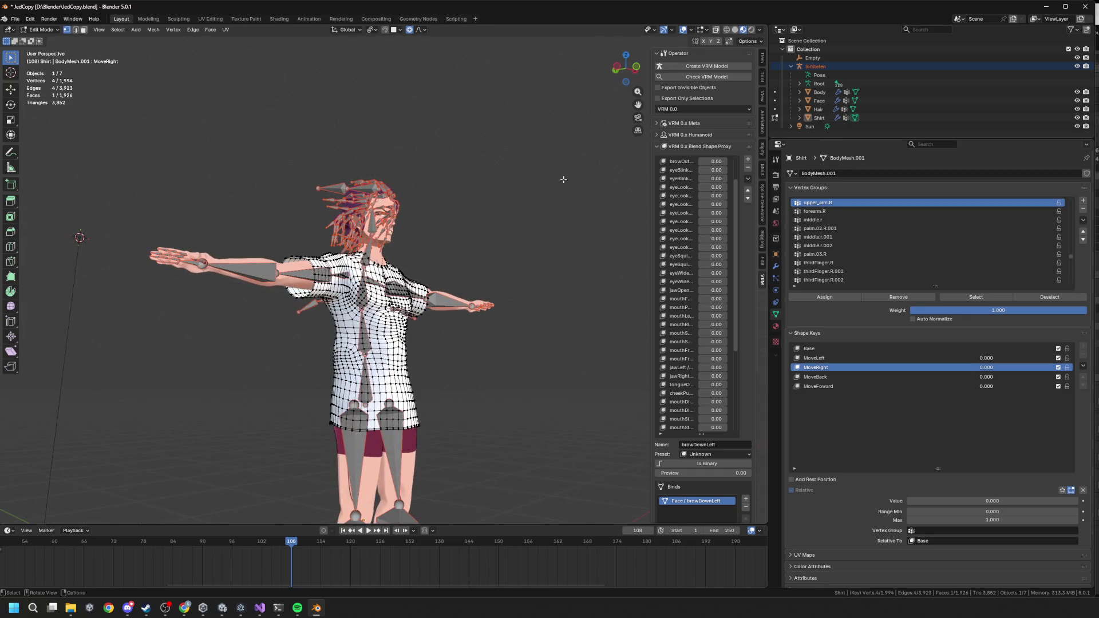
right_click(819, 68)
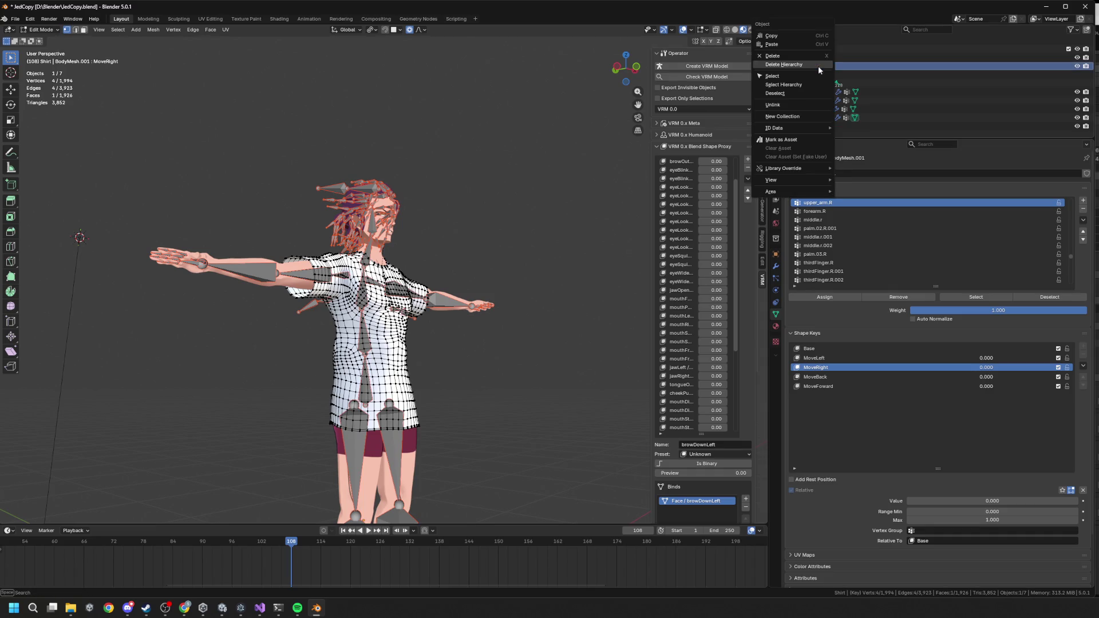
left_click(799, 85)
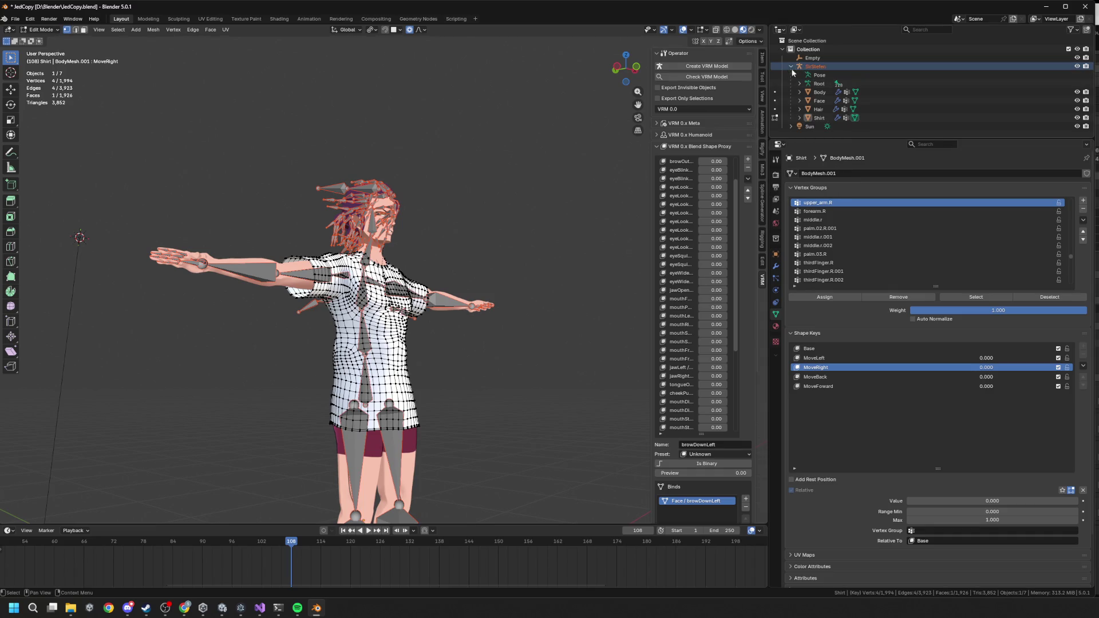
left_click(791, 67)
right_click(796, 67)
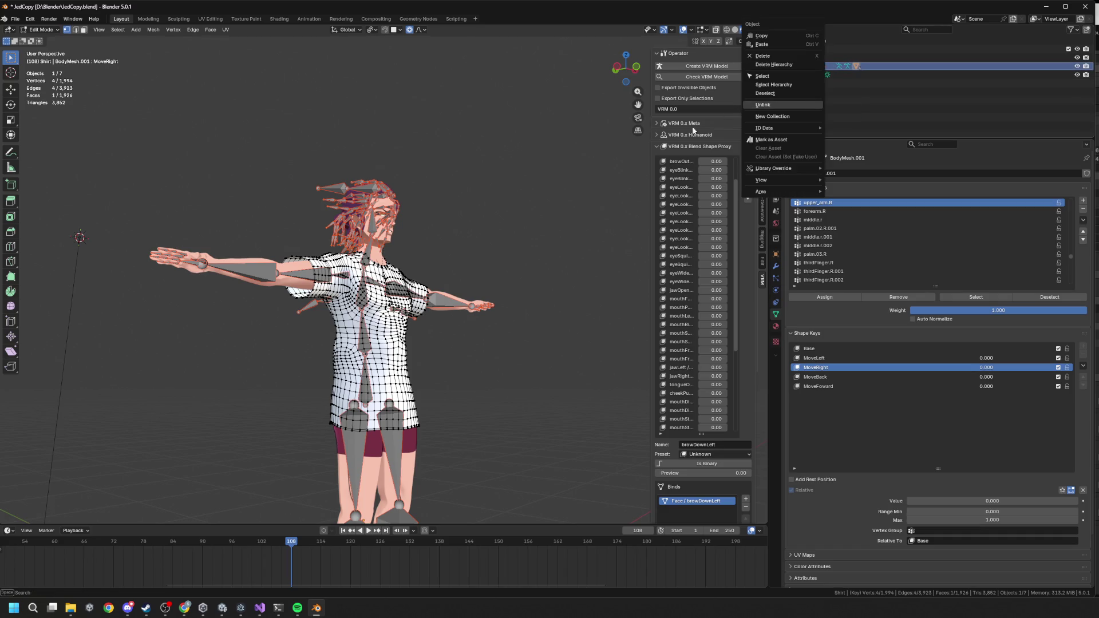
key("Escape")
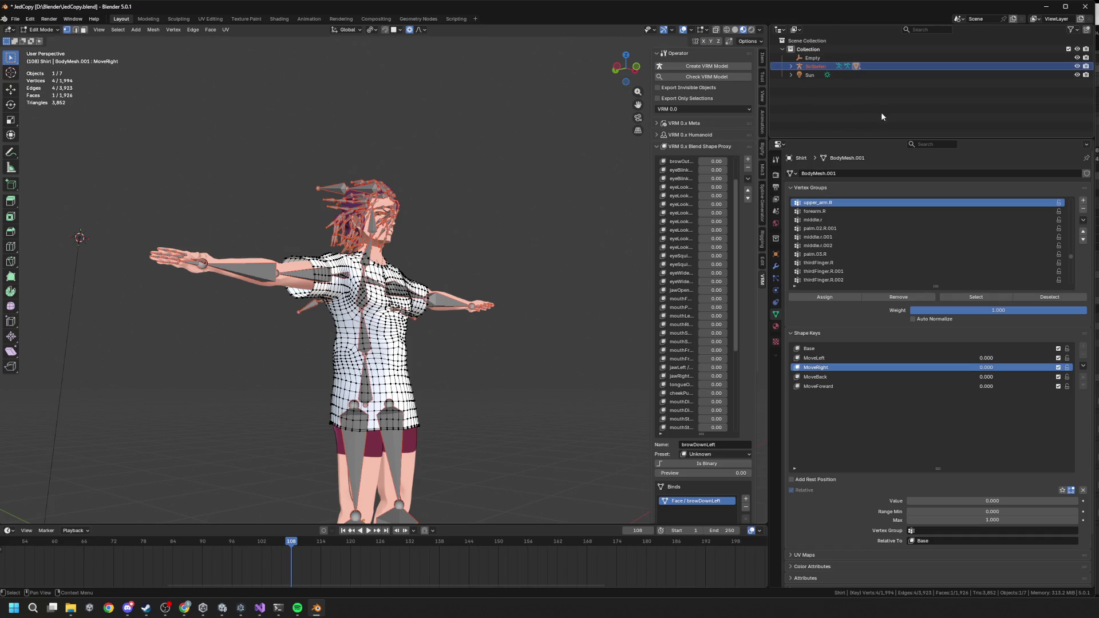
left_click(791, 70)
right_click(804, 67)
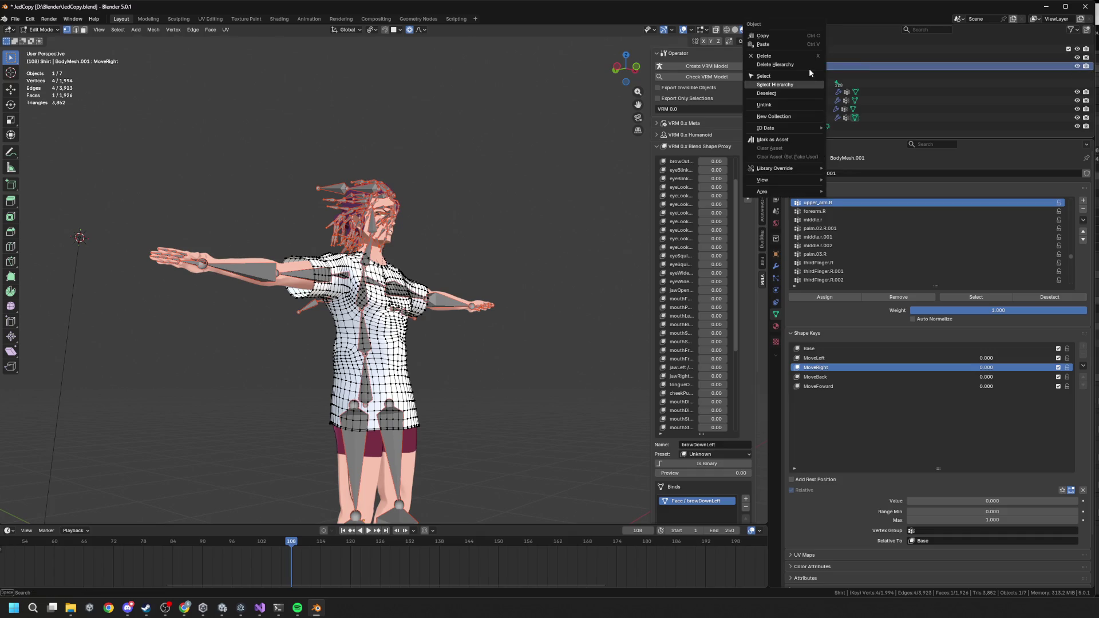
left_click(781, 85)
Step: Box-select 1,020 shirt vertices, return to Object Mode, and select SirStefen's full hierarchy
scroll(452, 279, "down", 5)
middle_click_drag(451, 279, 412, 269)
left_click_drag(328, 206, 475, 474)
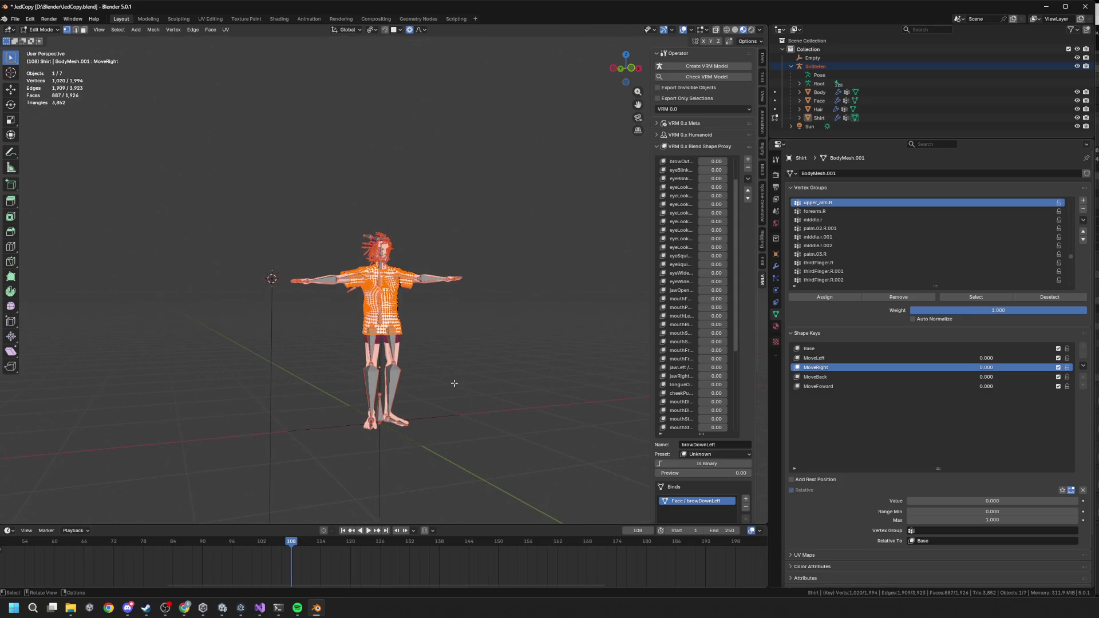
key("Tab")
right_click(825, 67)
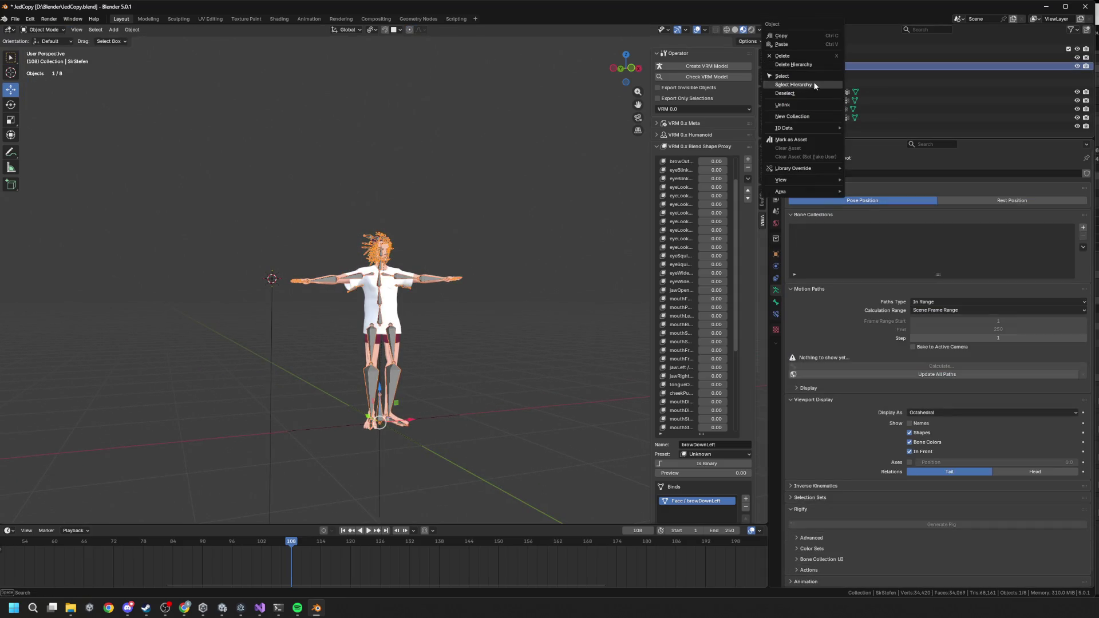
left_click(815, 85)
Step: Open the VRM (.vrm) export dialog for the selected avatar, then switch to Unity
left_click(14, 19)
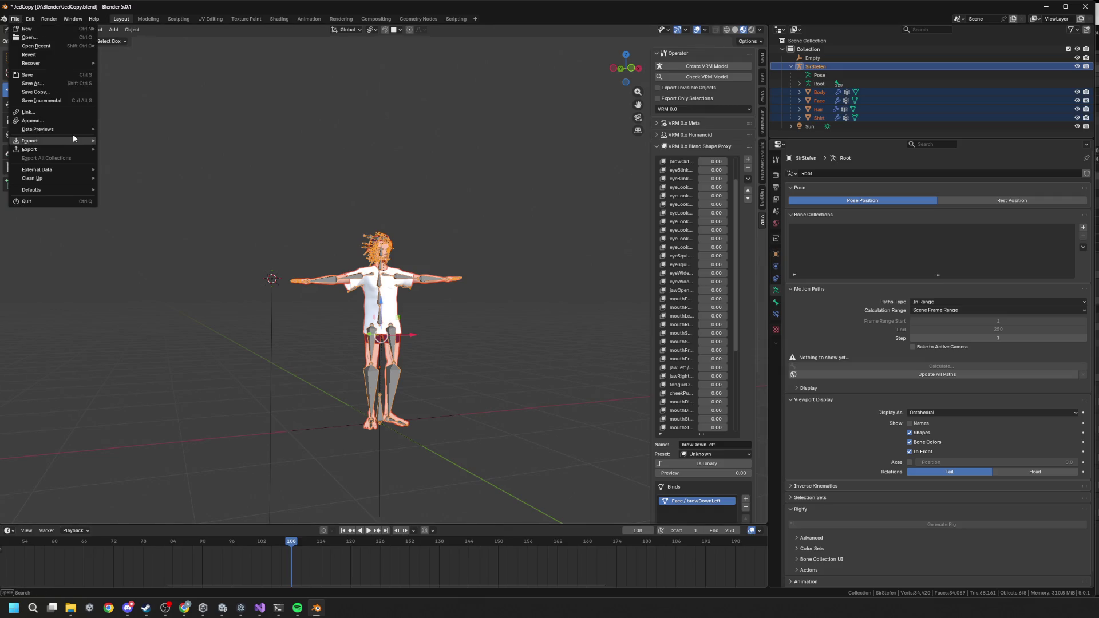
mouse_move(66, 148)
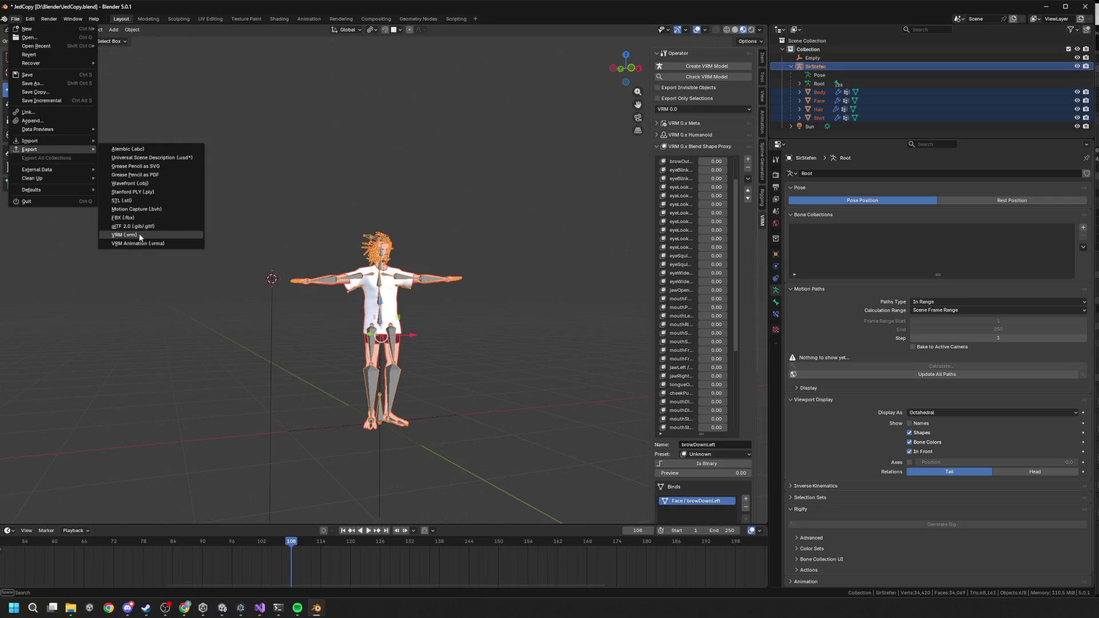
left_click(163, 236)
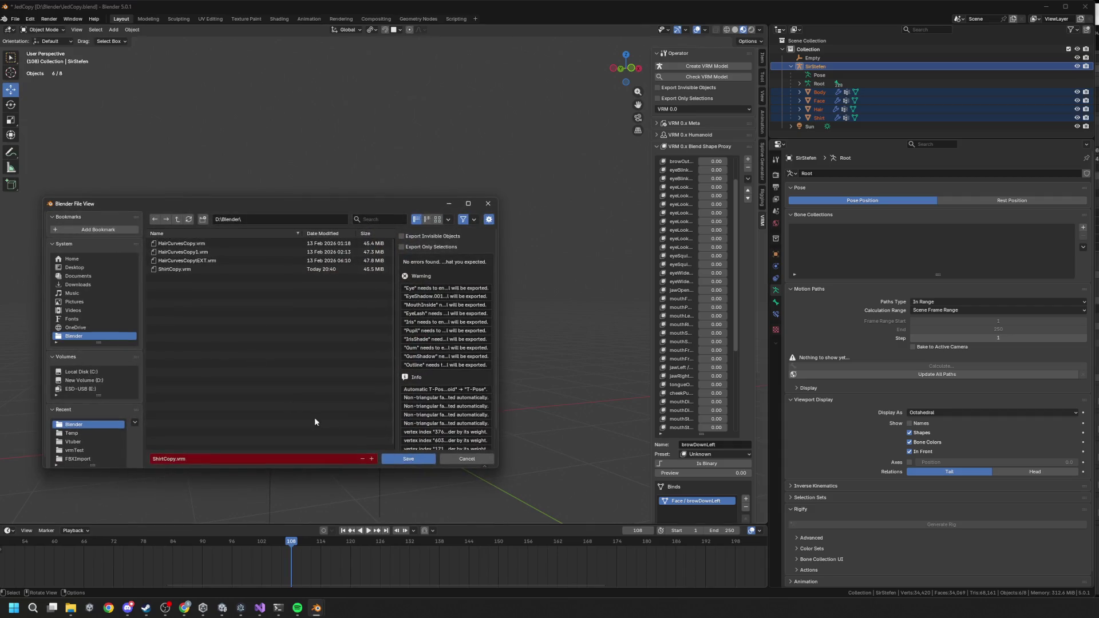
left_click(221, 614)
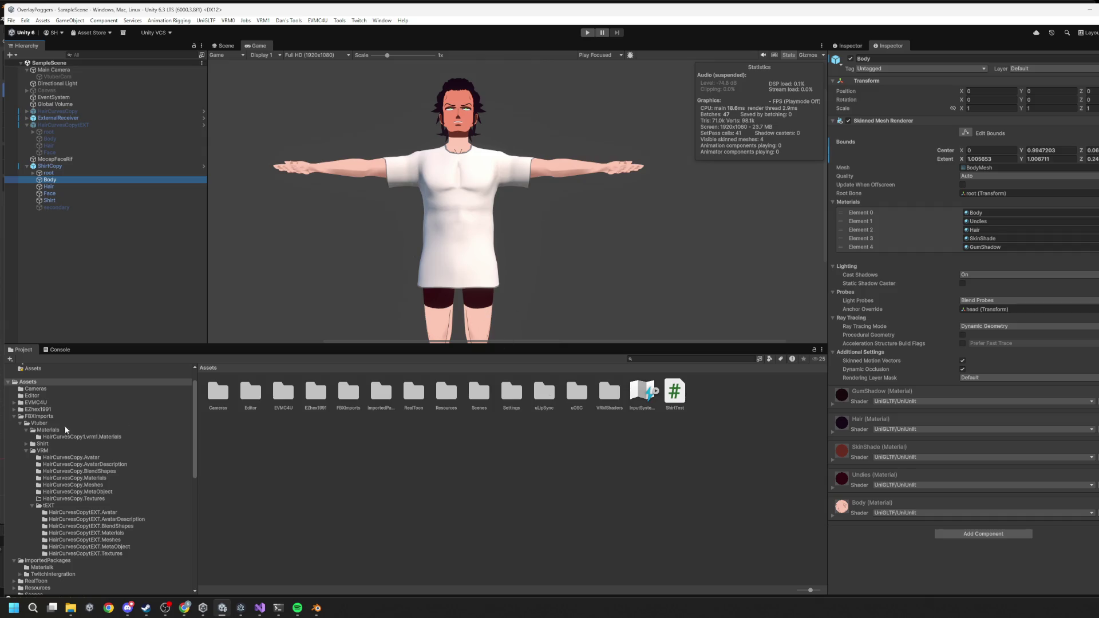
Step: Expand FBXImports and browse the VRM, tEXT and Shirt asset folders
left_click(17, 420)
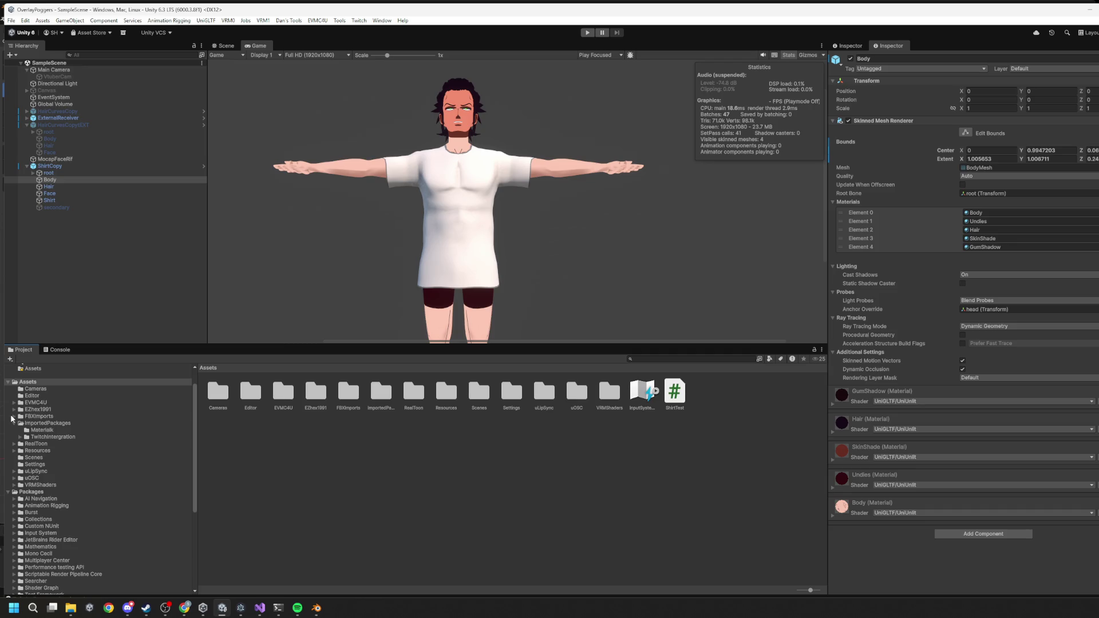
left_click(14, 417)
left_click(13, 419)
left_click(44, 451)
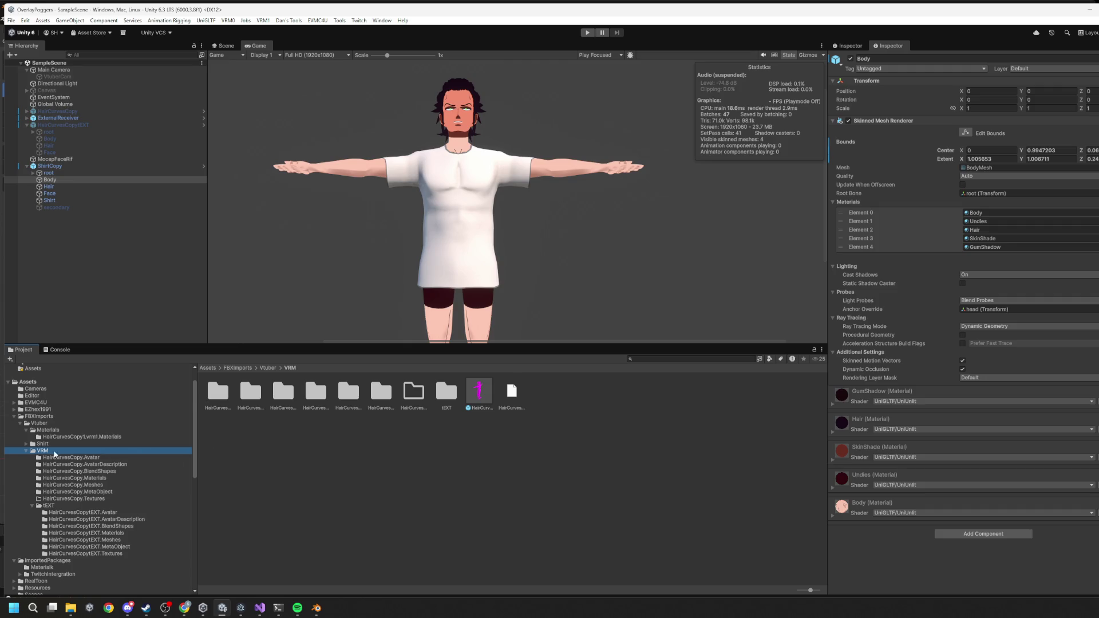
left_click(57, 506)
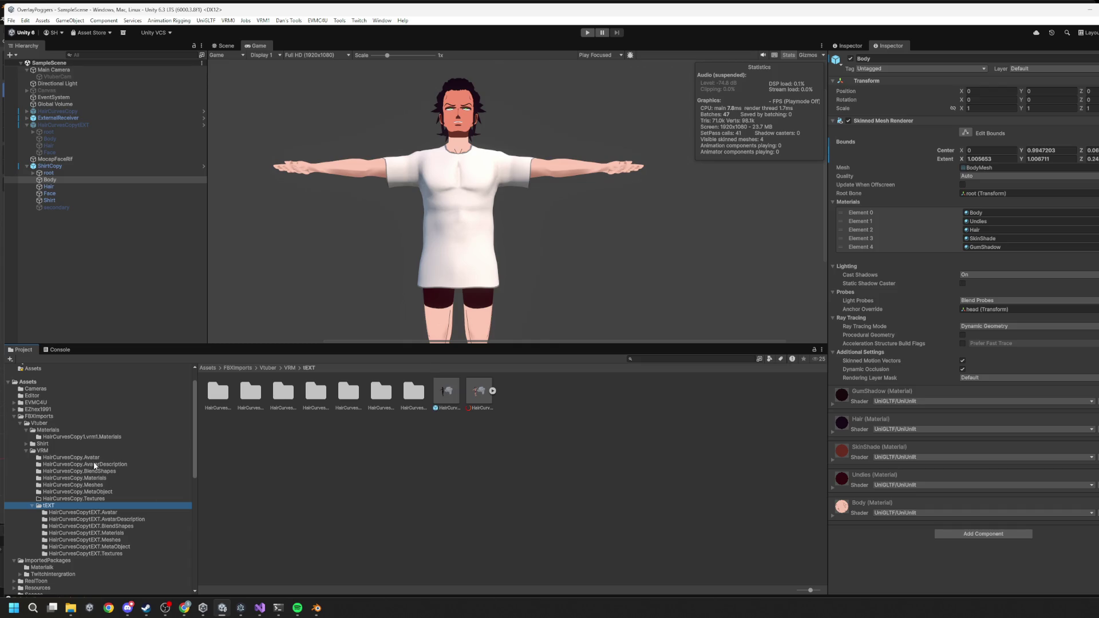
left_click(42, 444)
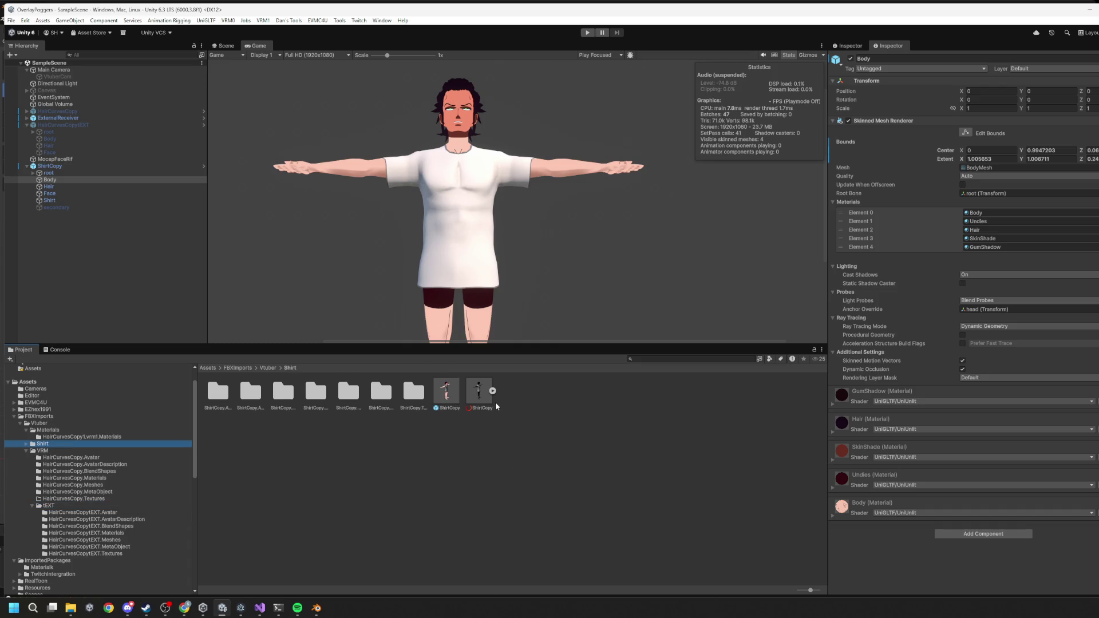
Step: Reveal the Shirt folder in Explorer, then return to Blender's export dialog
right_click(495, 420)
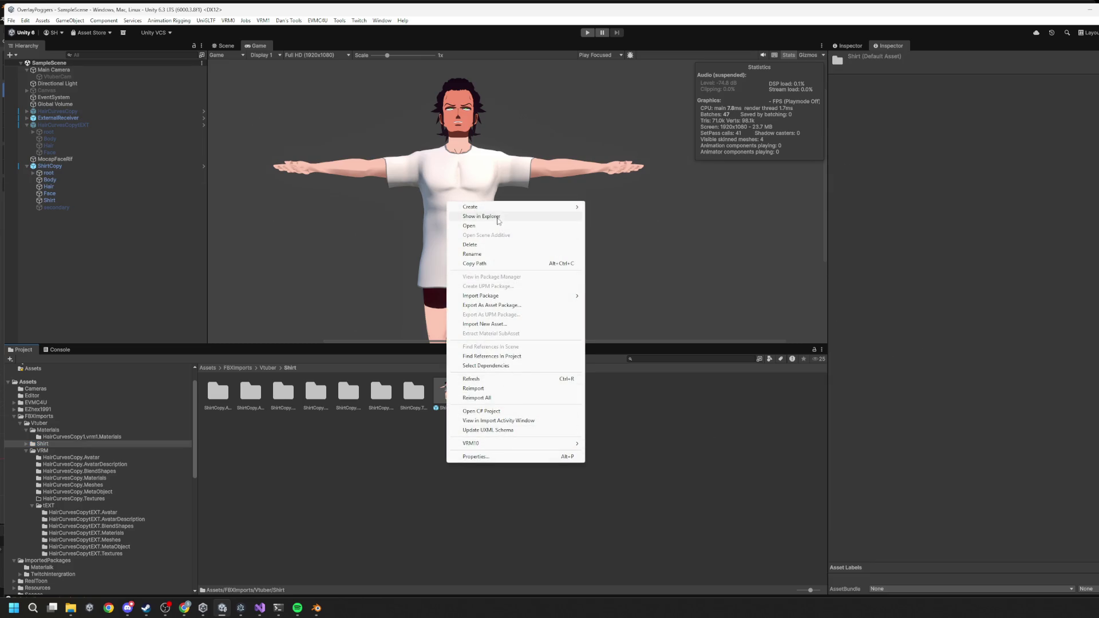
left_click(554, 216)
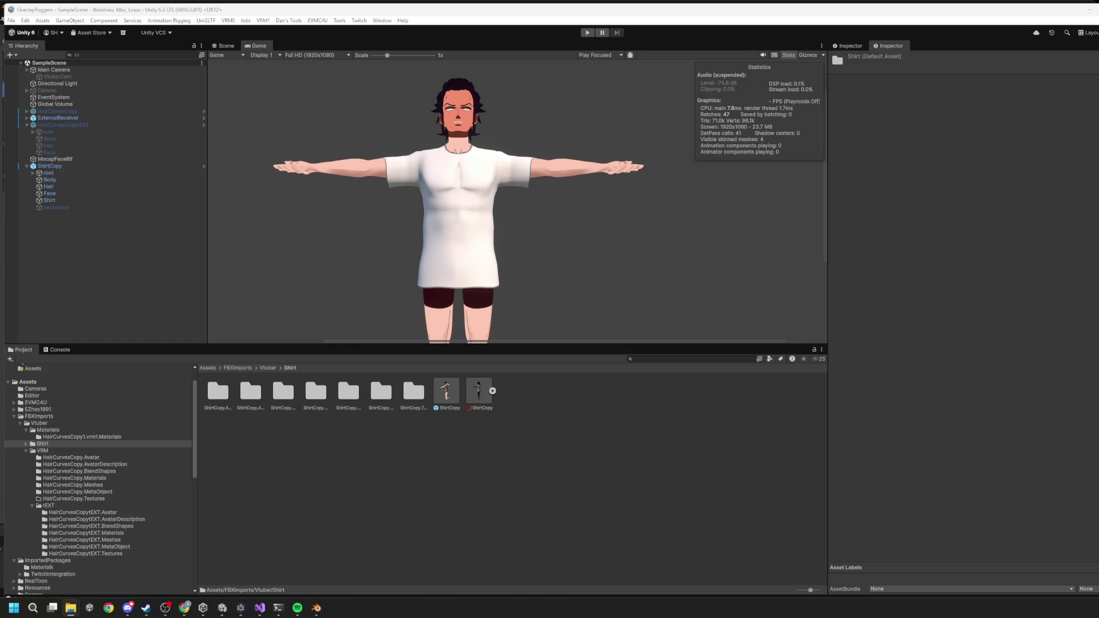
mouse_move(318, 609)
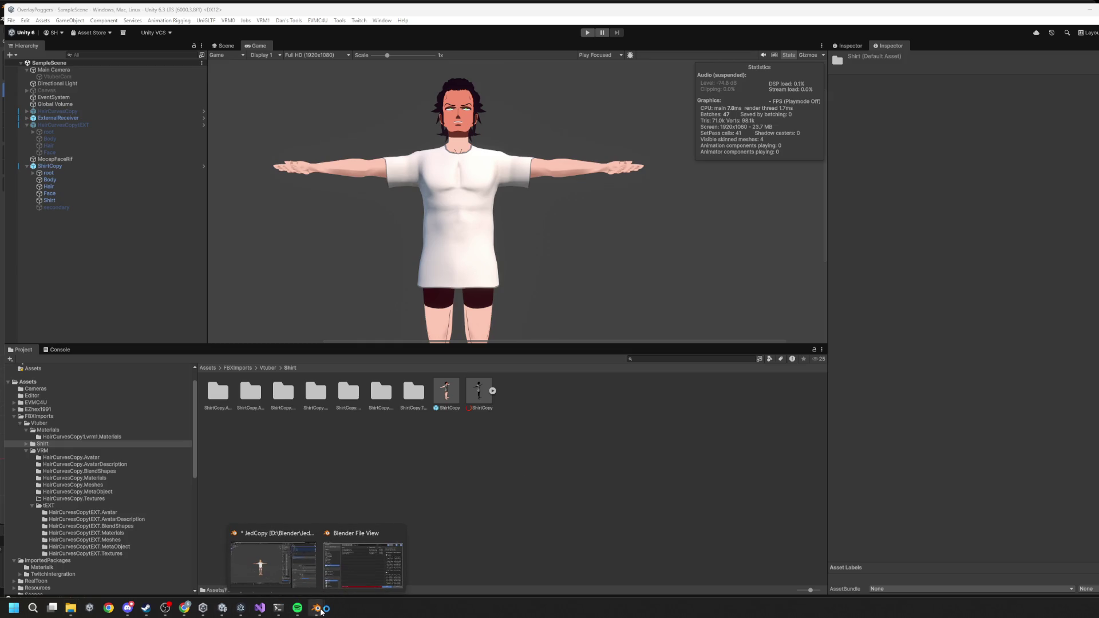
left_click(363, 564)
Step: Paste the Vtuber path, save over ShirtCopy.vrm in the Shirt folder, then switch to Unity
type("D:\\UnityNewOverlay\\OverlayPoggers\\Assets\\FBXImports\\Vtuber")
key("Return")
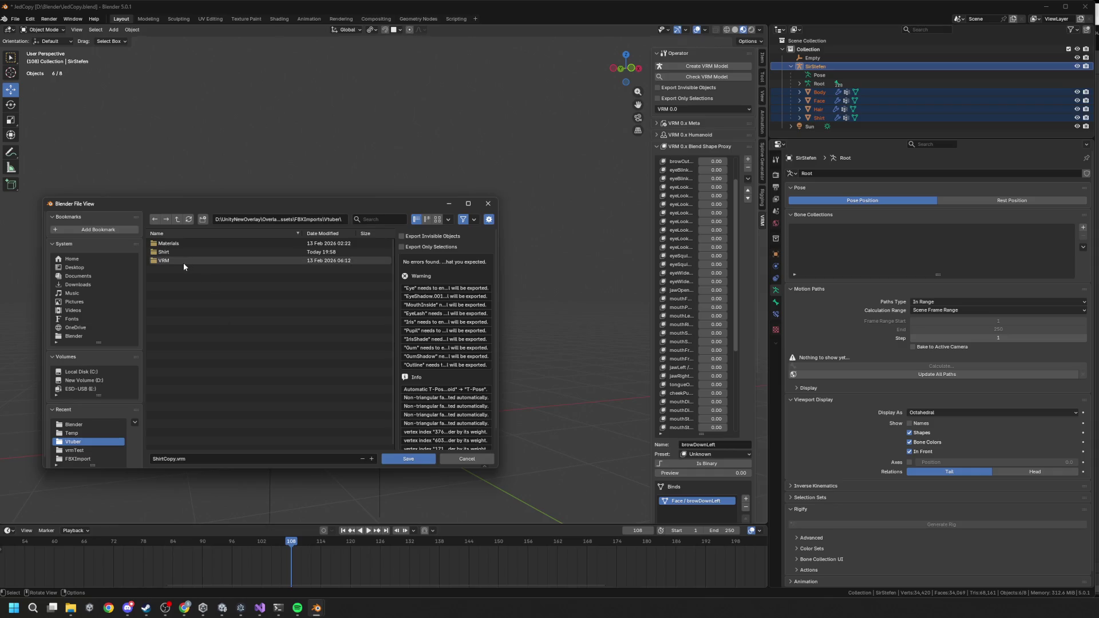
double_click(174, 250)
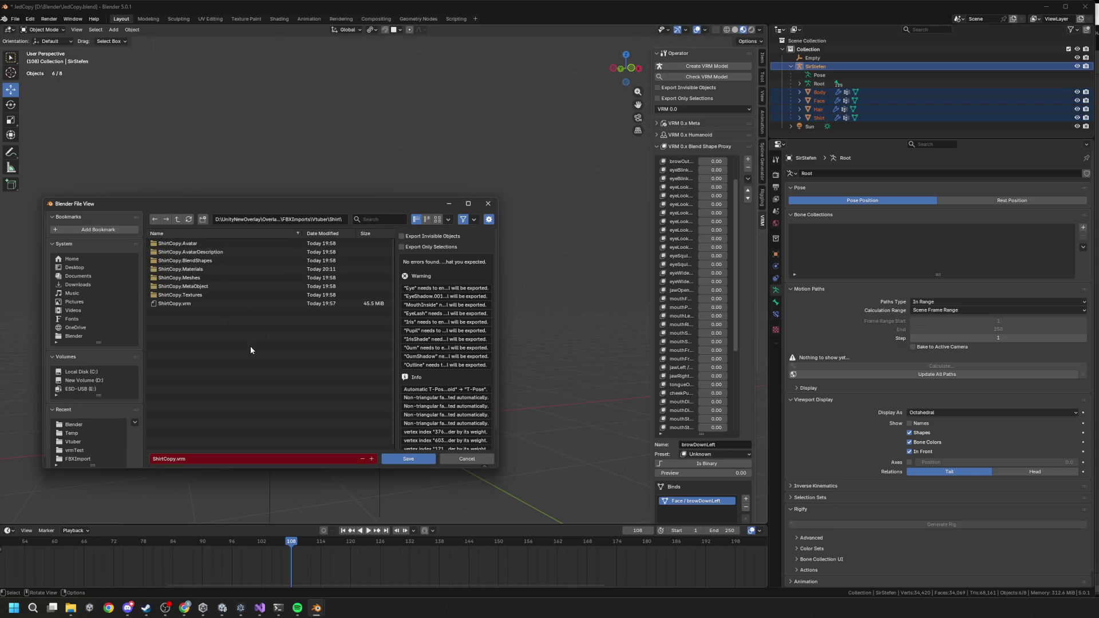
left_click(179, 304)
left_click(399, 460)
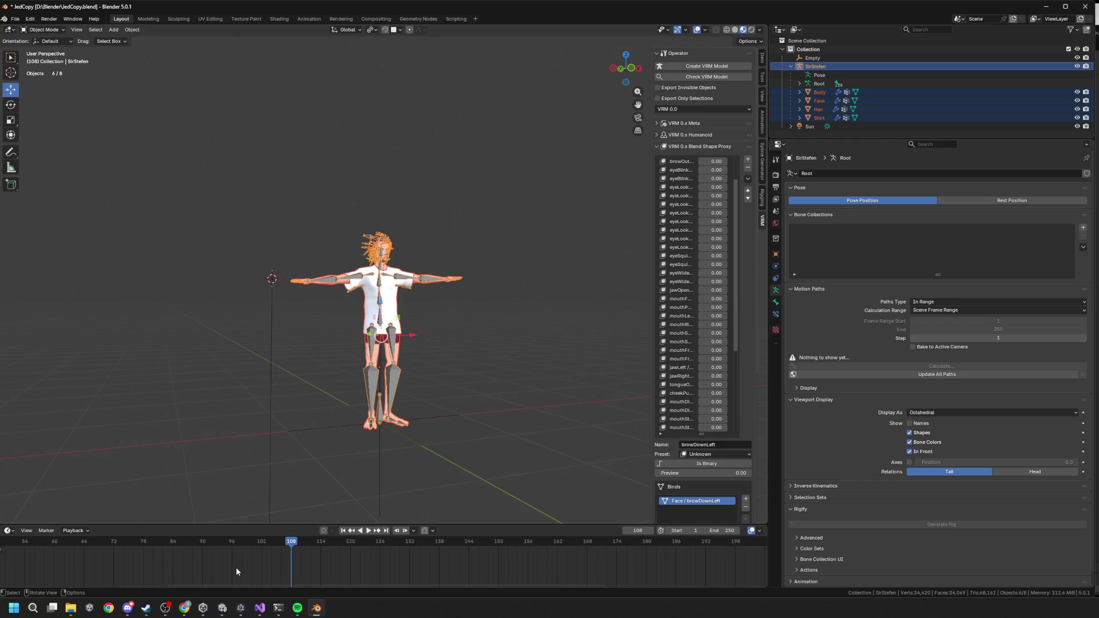
mouse_move(227, 609)
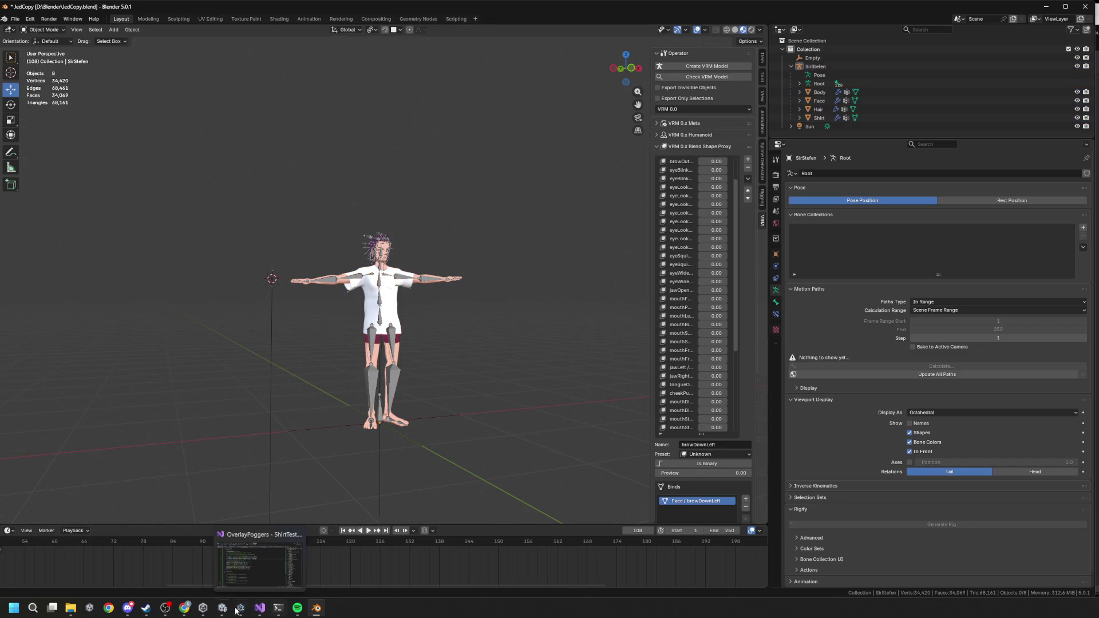
left_click(218, 561)
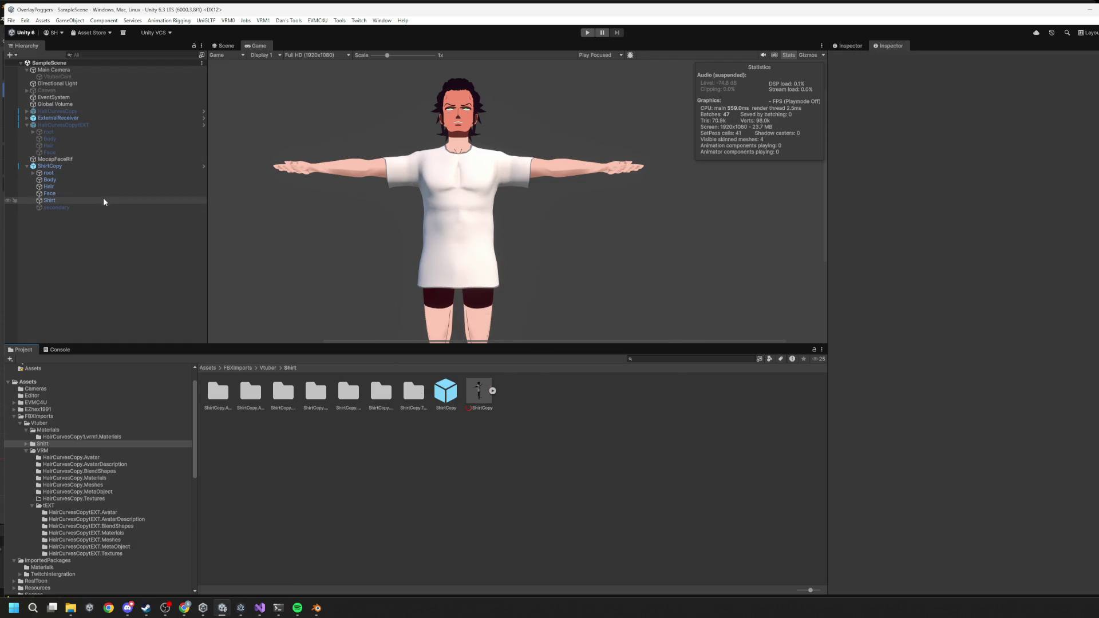
Step: Select ShirtCopy's Shirt mesh, drag its MoveFoward blendshape to test deformation, then return to Blender
left_click(66, 167)
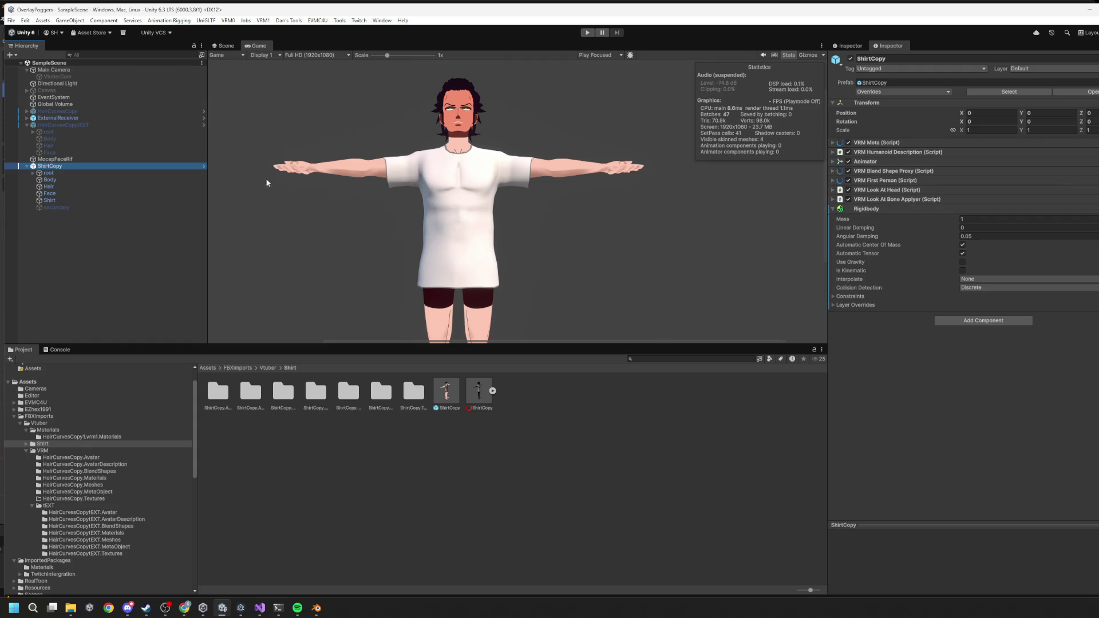
left_click(49, 200)
scroll(938, 375, "down", 1)
scroll(939, 182, "up", 1)
mouse_move(962, 210)
left_mouse_down()
mouse_move(1093, 202)
mouse_move(961, 201)
mouse_move(1087, 211)
mouse_move(973, 210)
mouse_move(897, 191)
mouse_move(1087, 189)
mouse_move(807, 187)
left_mouse_up()
key("alt+Tab")
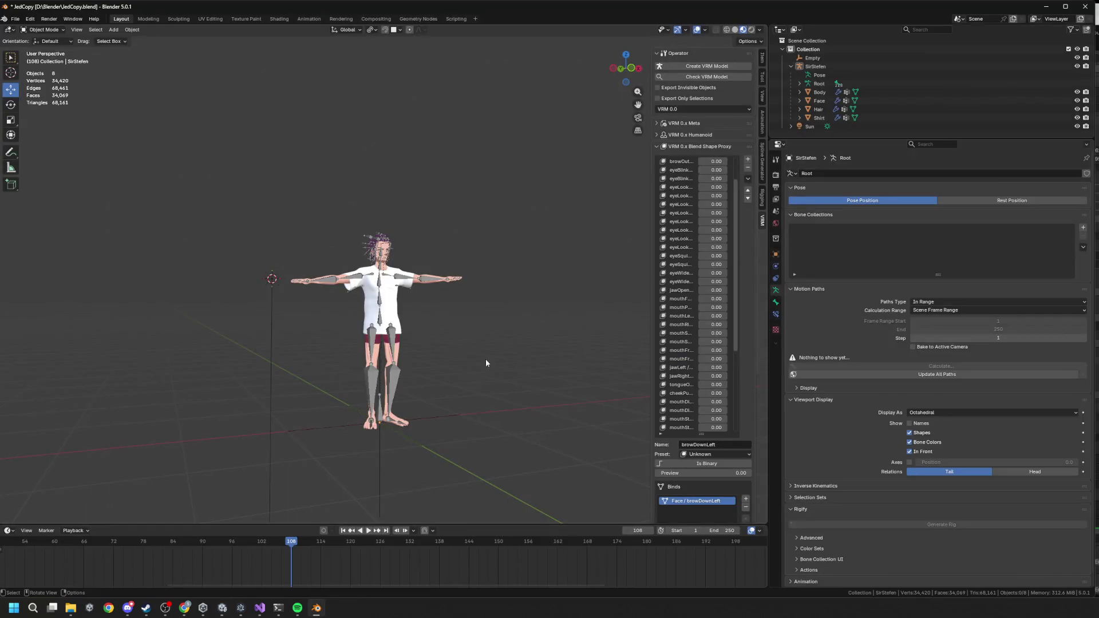
Step: Select the Shirt object and set its MoveFoward shape key value to 1
scroll(891, 379, "down", 1)
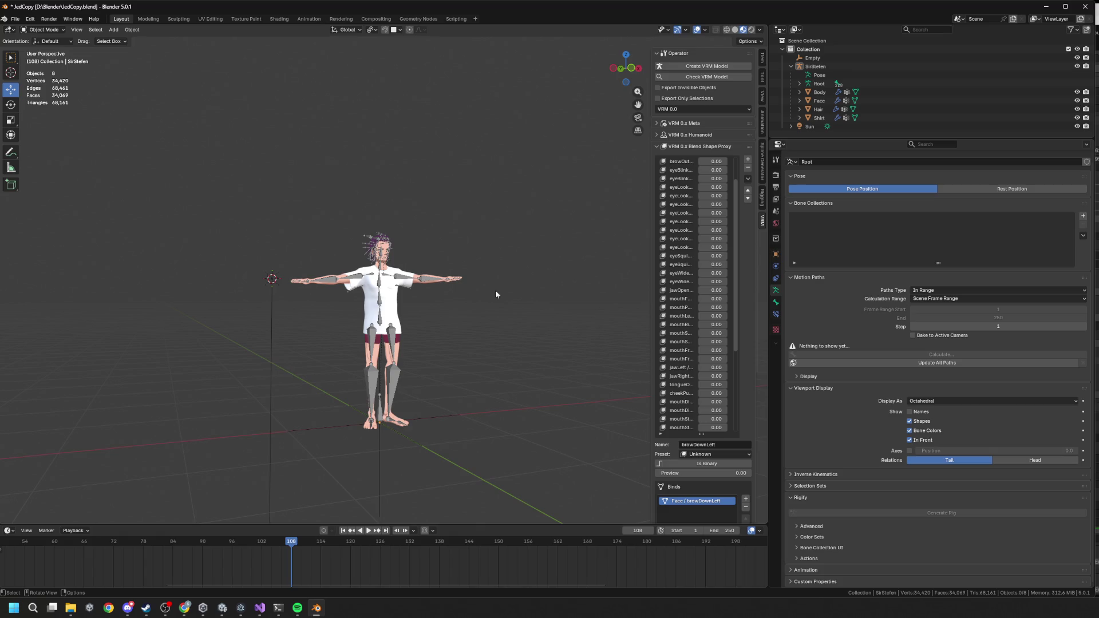
left_click(395, 315)
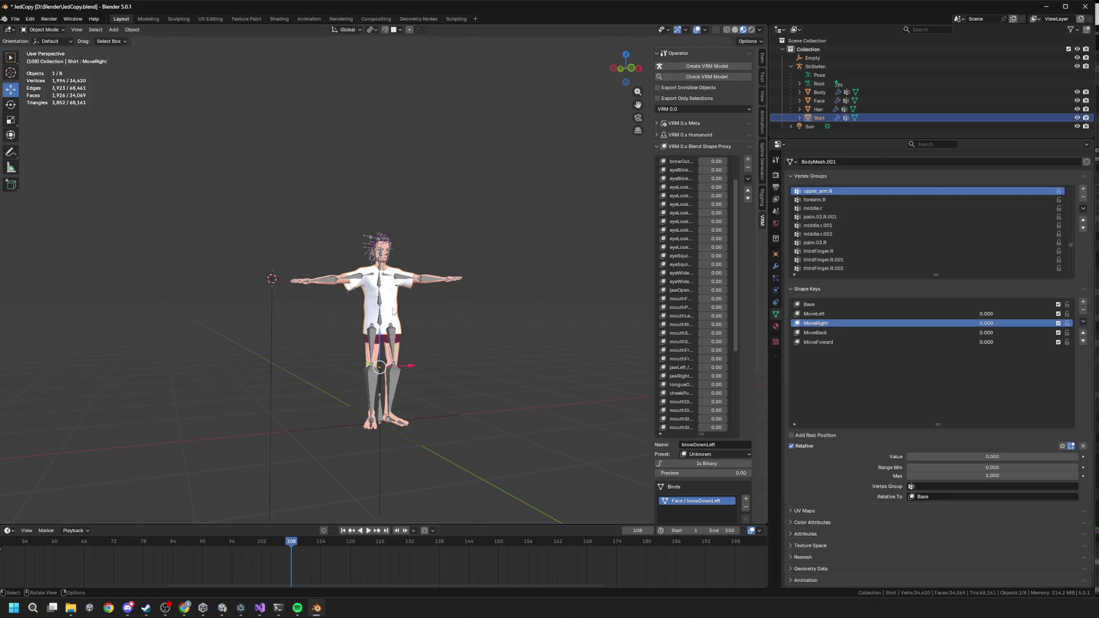
left_click(841, 342)
left_click(996, 458)
type("1")
key("Return")
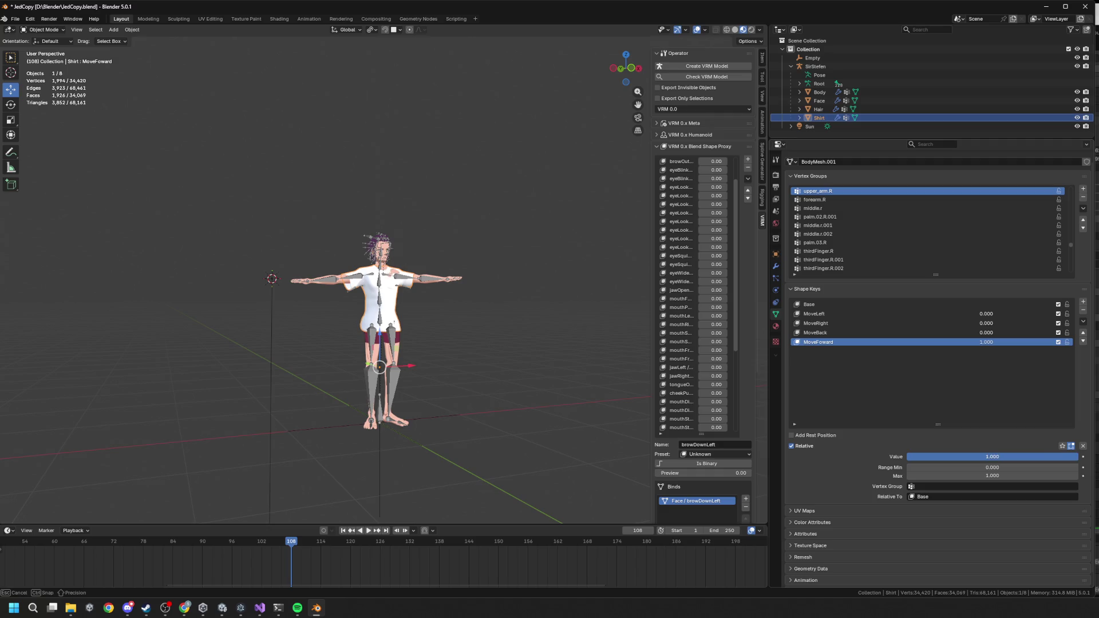
scroll(530, 346, "up", 4)
scroll(530, 347, "up", 3)
Step: In Edit Mode, pull a shirt vertex back along Y with proportional editing and inspect it
key("Tab")
scroll(447, 299, "up", 1)
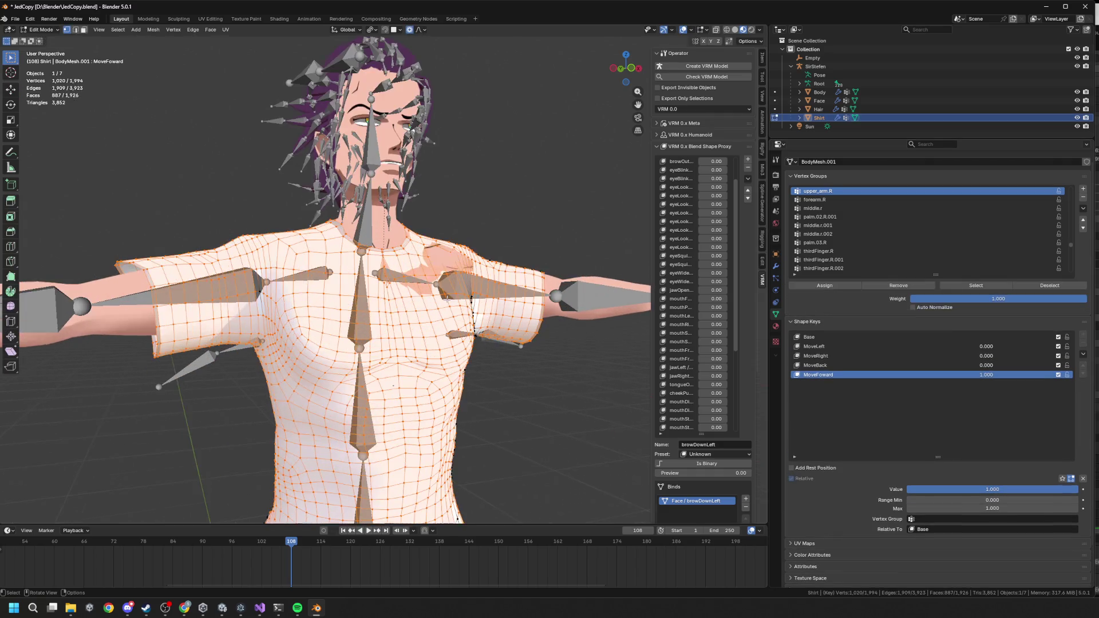
left_click(427, 276)
mouse_move(427, 276)
middle_mouse_down()
mouse_move(492, 312)
mouse_move(435, 303)
middle_mouse_up()
key("g")
key("y")
left_click(504, 319)
key("KP_1")
scroll(504, 318, "down", 3)
middle_click_drag(504, 320, 530, 331)
mouse_move(531, 269)
middle_mouse_down()
mouse_move(536, 285)
mouse_move(512, 335)
mouse_move(486, 335)
middle_mouse_up()
Step: Settle the Y pull-back with undo/redo, return to Object Mode, and open SirStefen's options
key("ctrl+z")
scroll(523, 304, "down", 3)
key("KP_1")
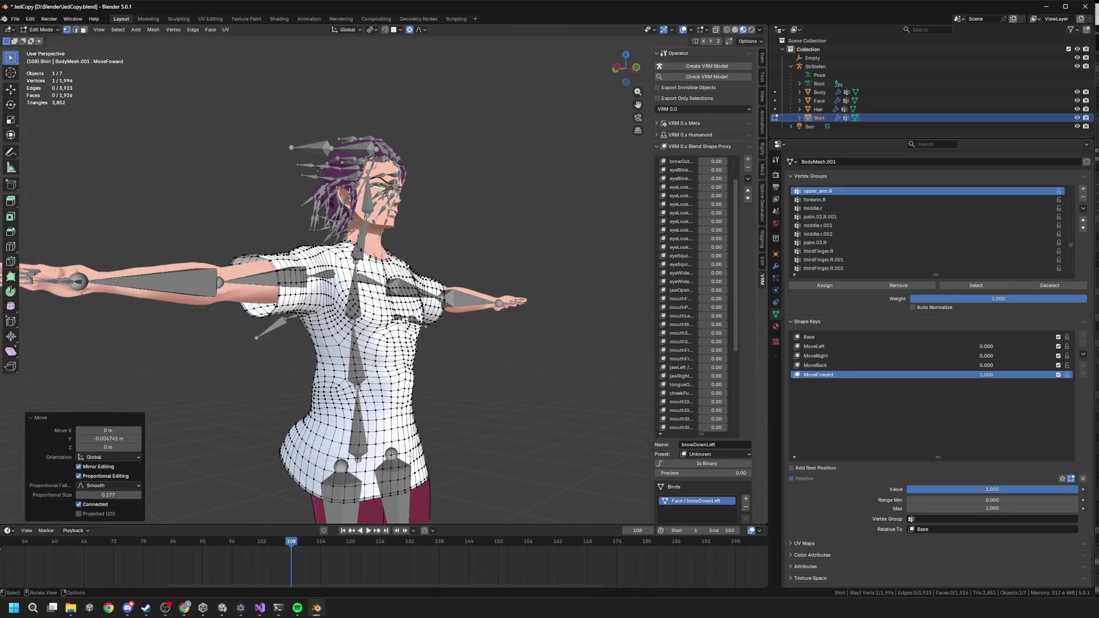
key("ctrl+shift+z")
middle_click_drag(419, 447, 476, 428)
key("Tab")
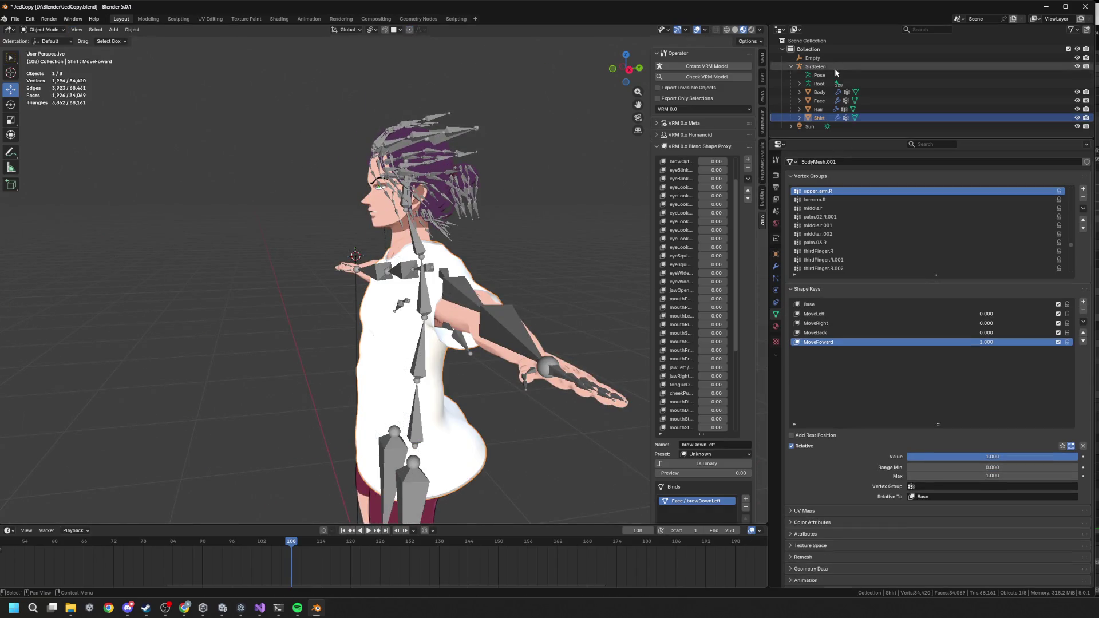
right_click(819, 67)
Step: Select SirStefen's hierarchy and export it as ShirtCopy.vrm into the Shirt folder
left_click(800, 84)
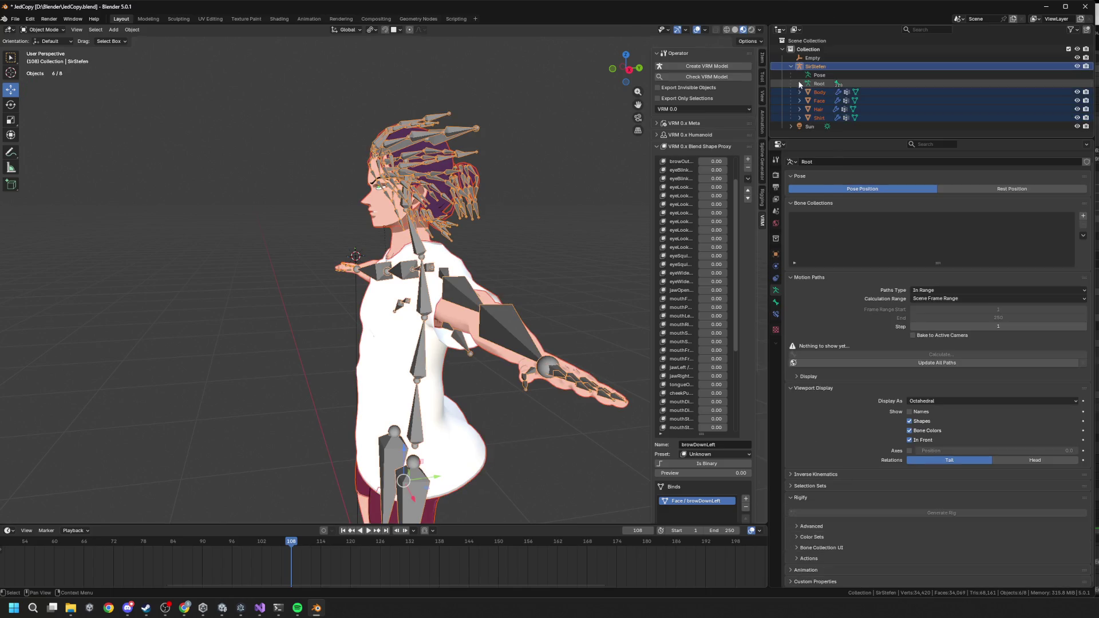
left_click(16, 18)
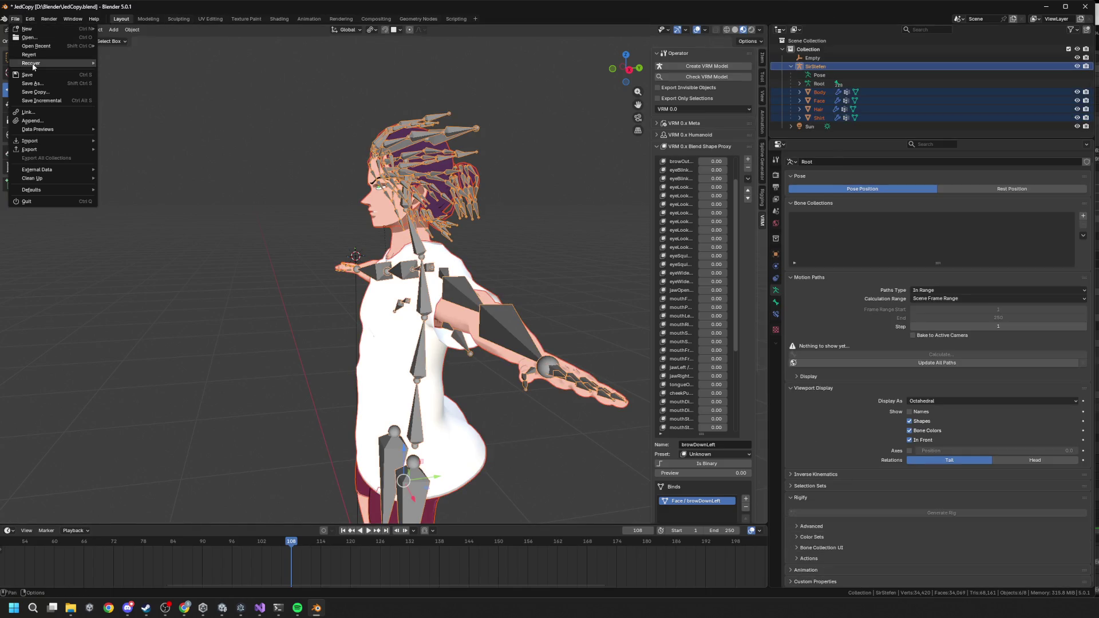
mouse_move(34, 149)
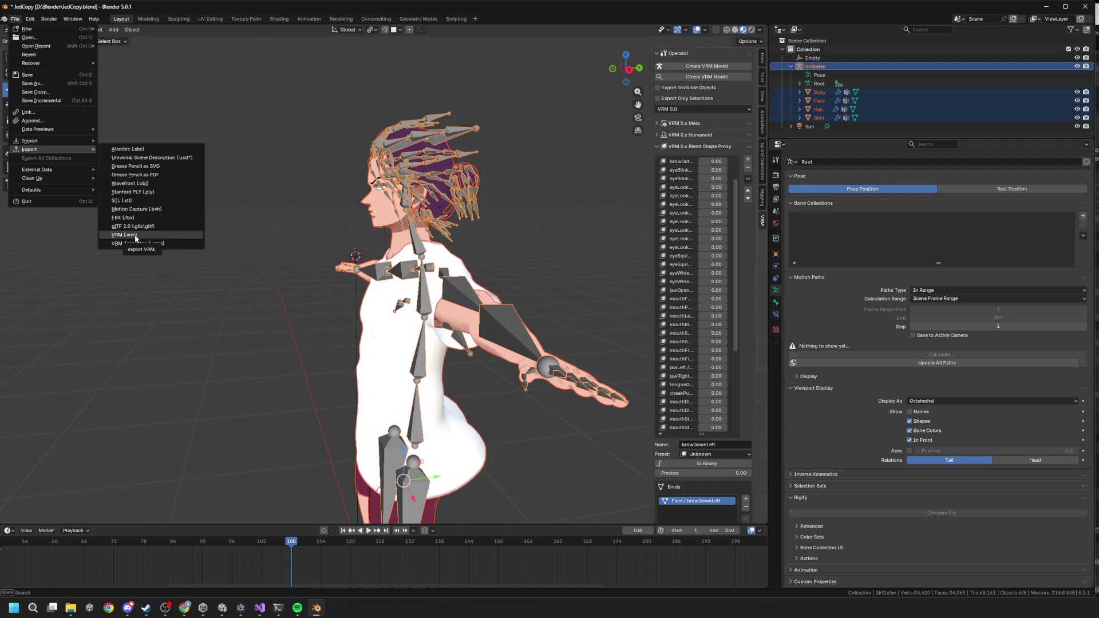
key("Return")
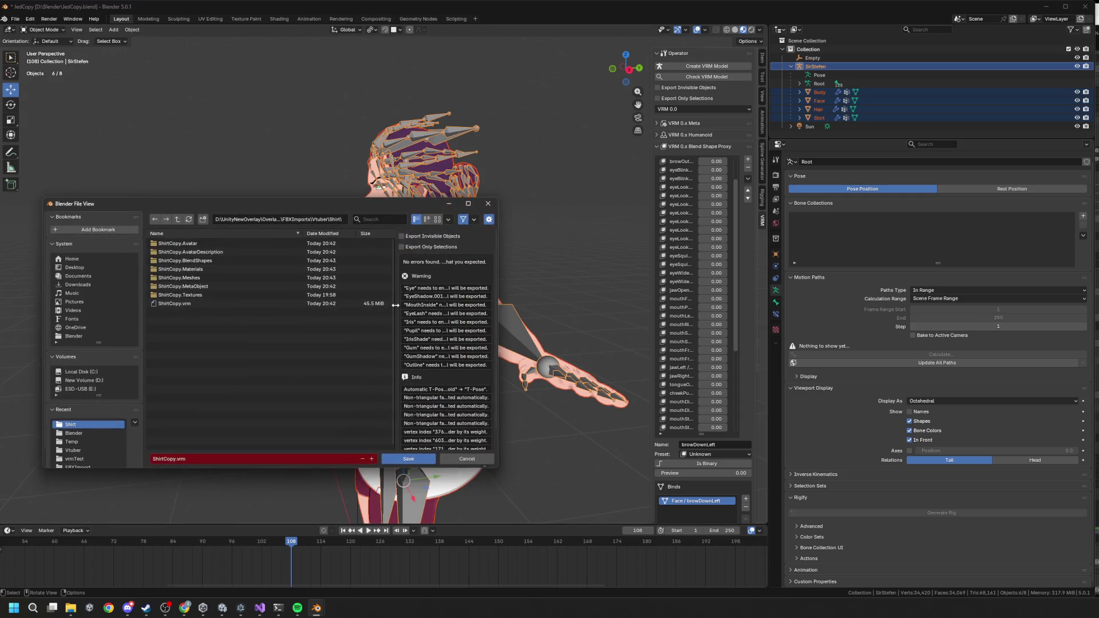
left_click(413, 459)
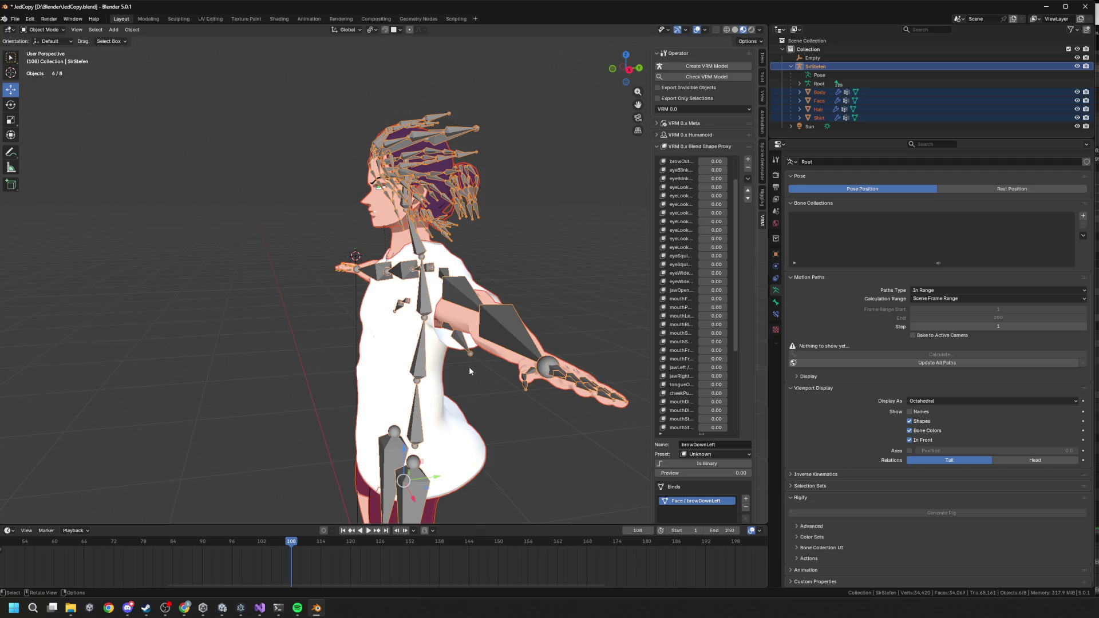
Step: Deselect everything, switch to Unity, and start play mode to test the avatar
left_click(516, 428)
middle_click_drag(409, 489, 292, 608)
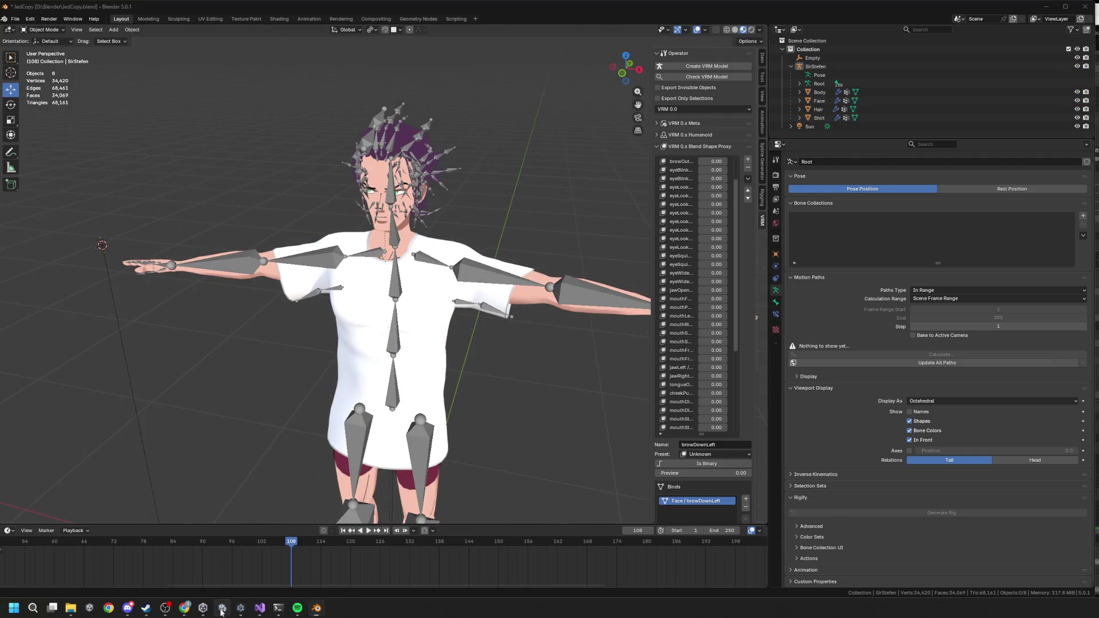
left_click(222, 609)
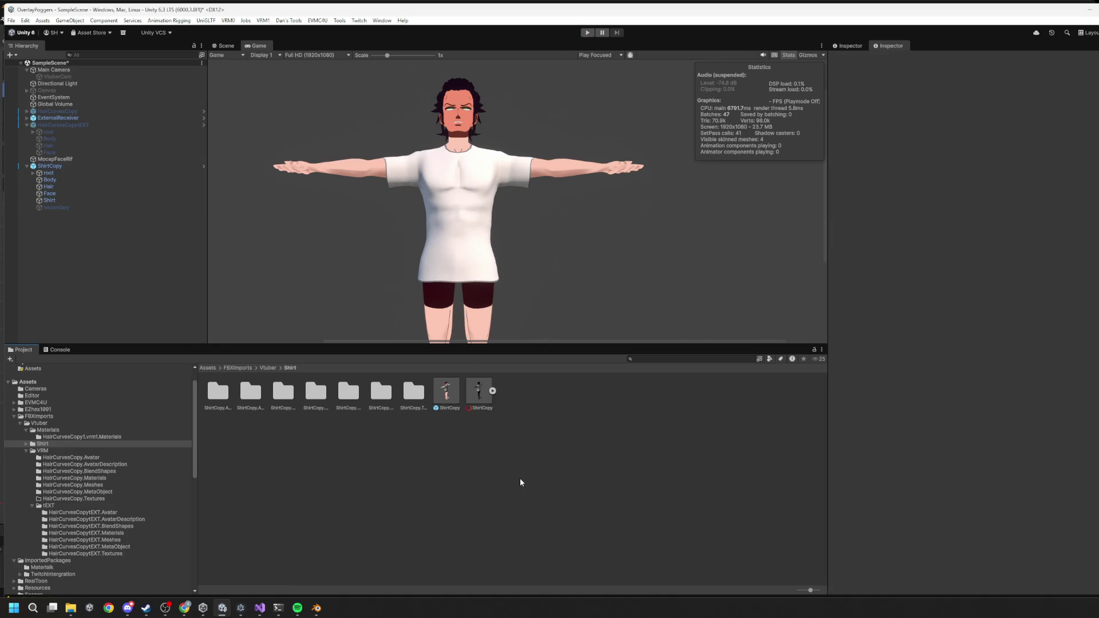
left_click(588, 32)
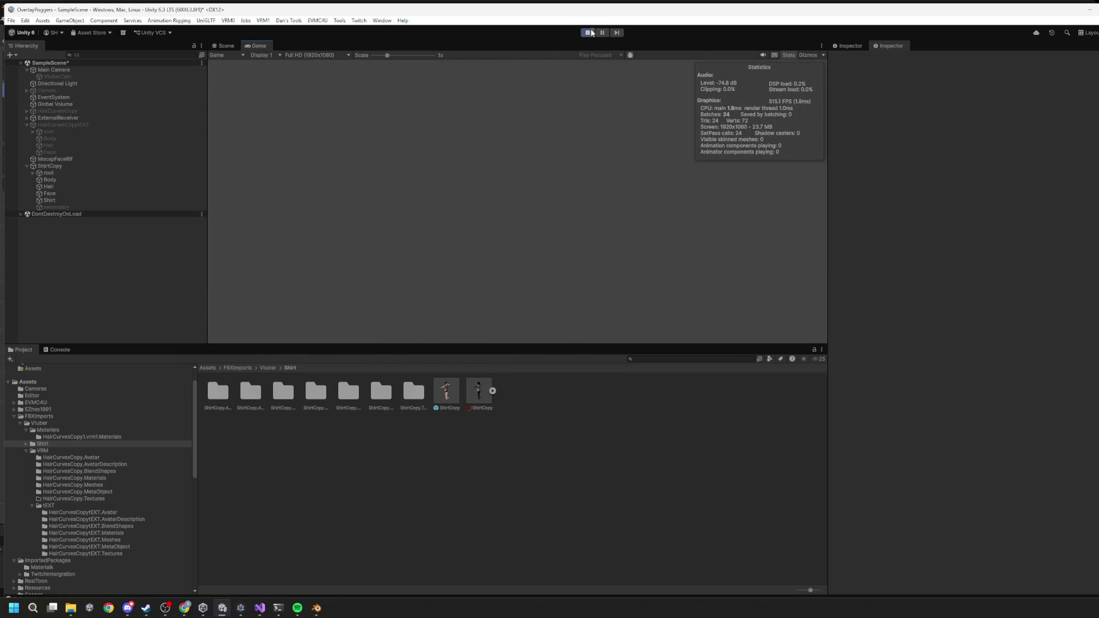
Step: Stop play mode and select ShirtCopy in the Hierarchy to view its components
left_click(590, 33)
left_click(86, 164)
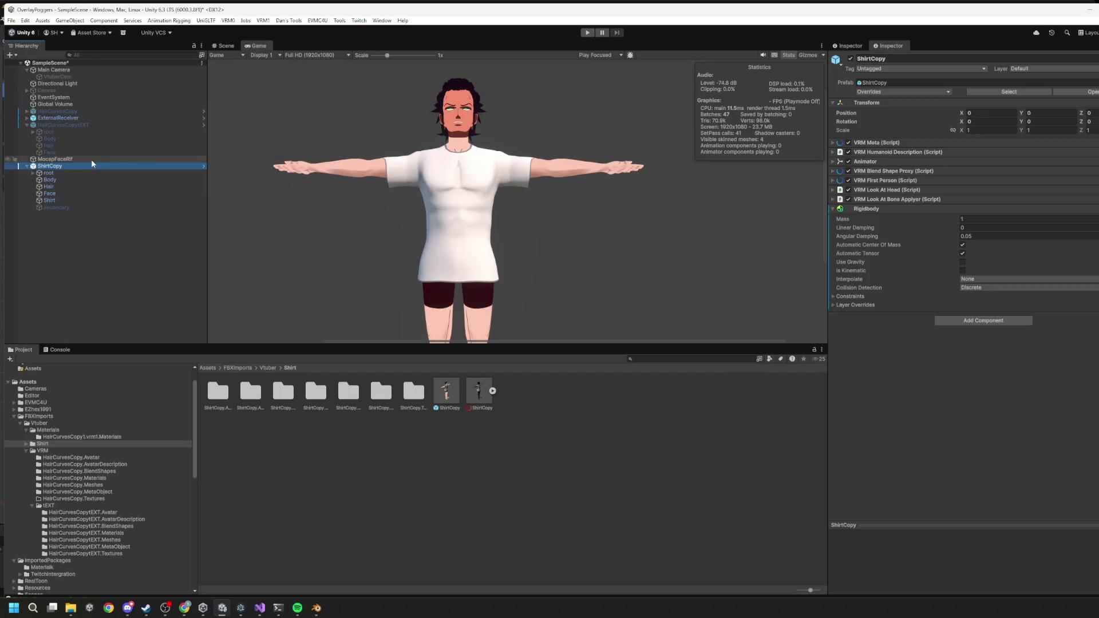
Step: Select Shirt and set the velocity controller's Blendshape Forward to 3 and Back to 2
left_click(50, 201)
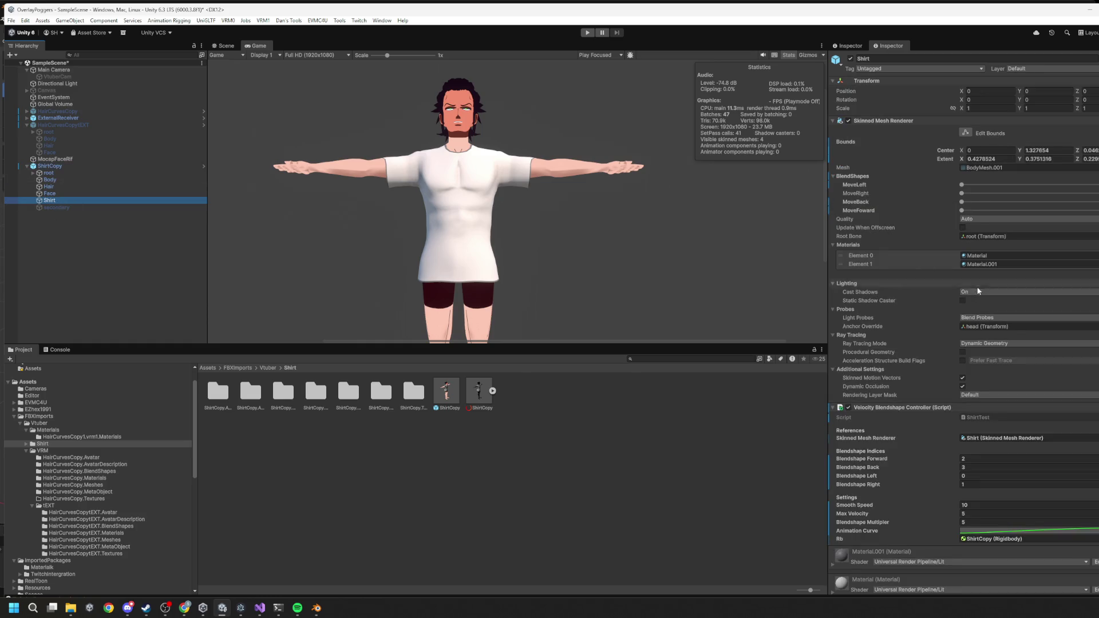
scroll(947, 308, "down", 2)
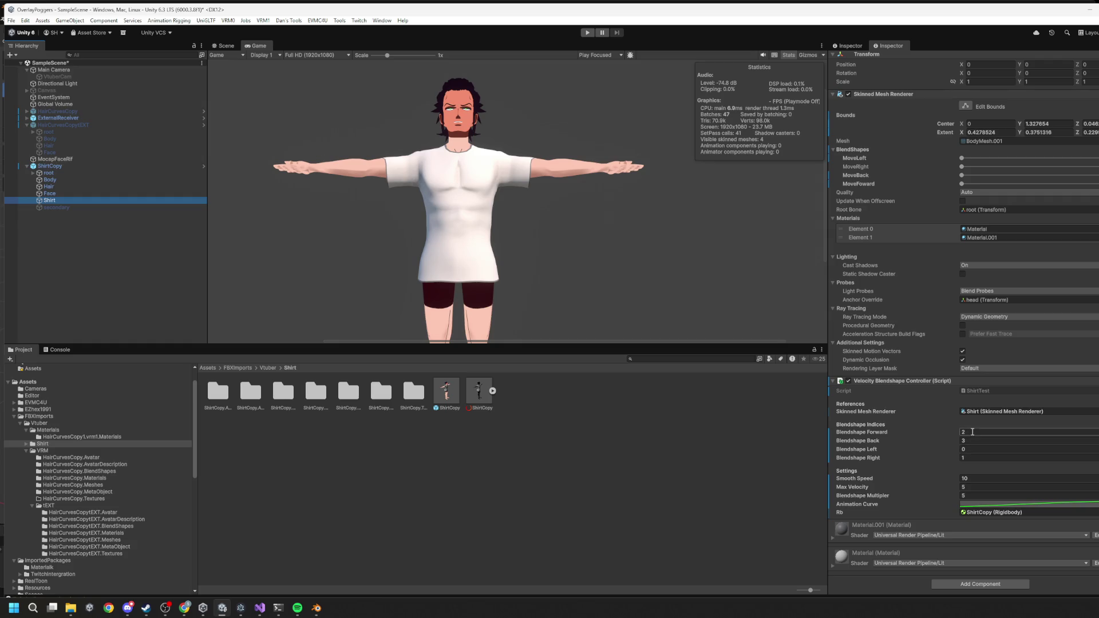
type("3")
left_click(979, 442)
type("2")
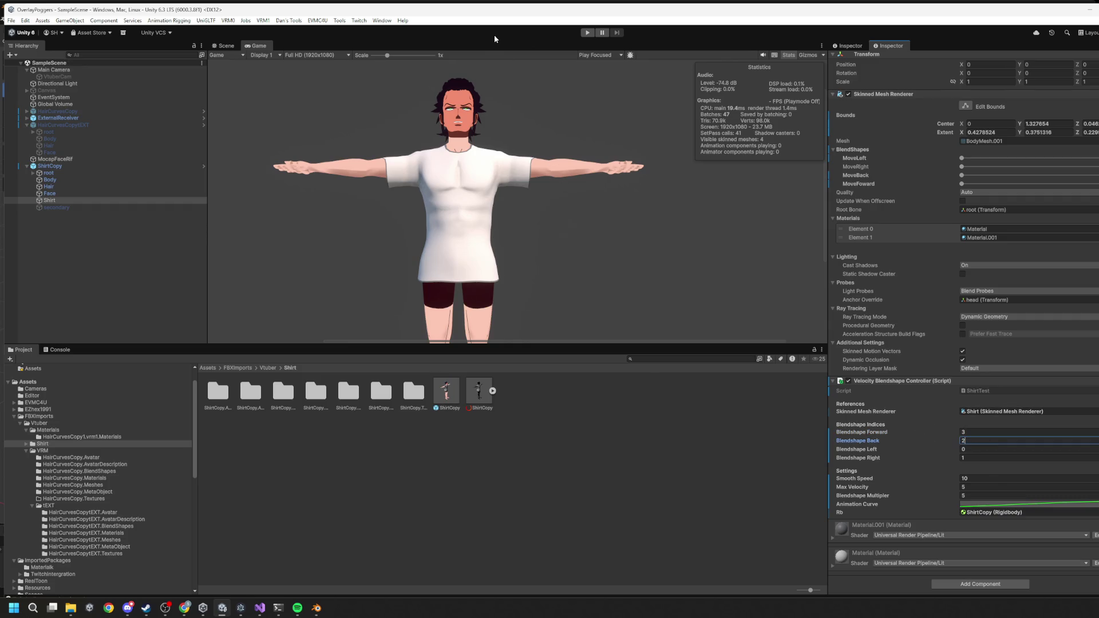
Step: Play-test the scene, sliding the avatar sideways, then stop play mode
left_click(587, 32)
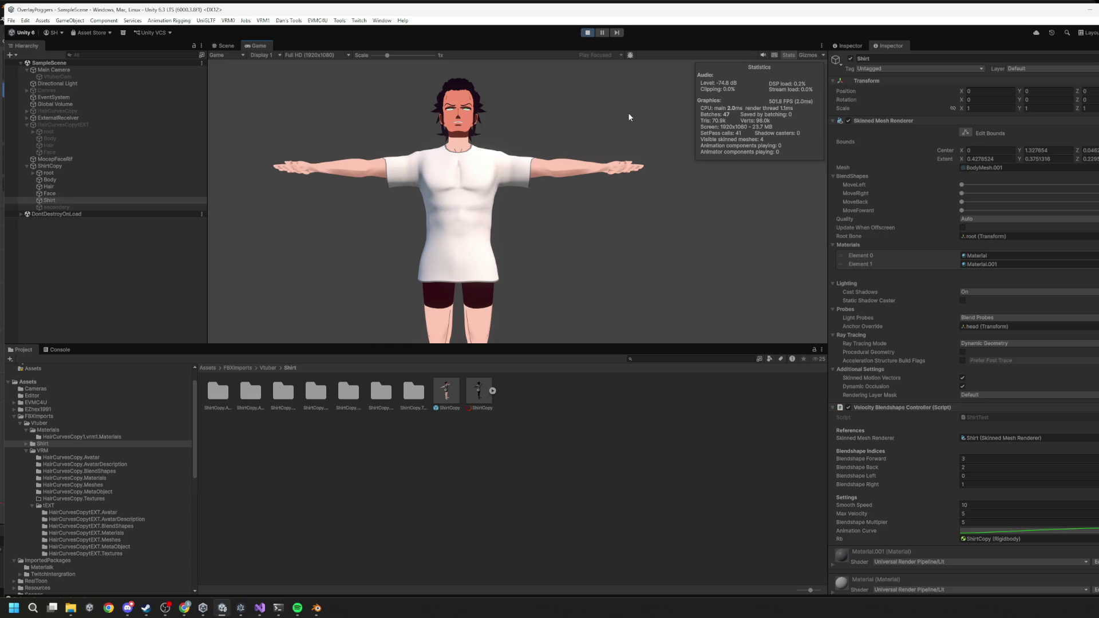
left_click_drag(565, 233, 623, 247)
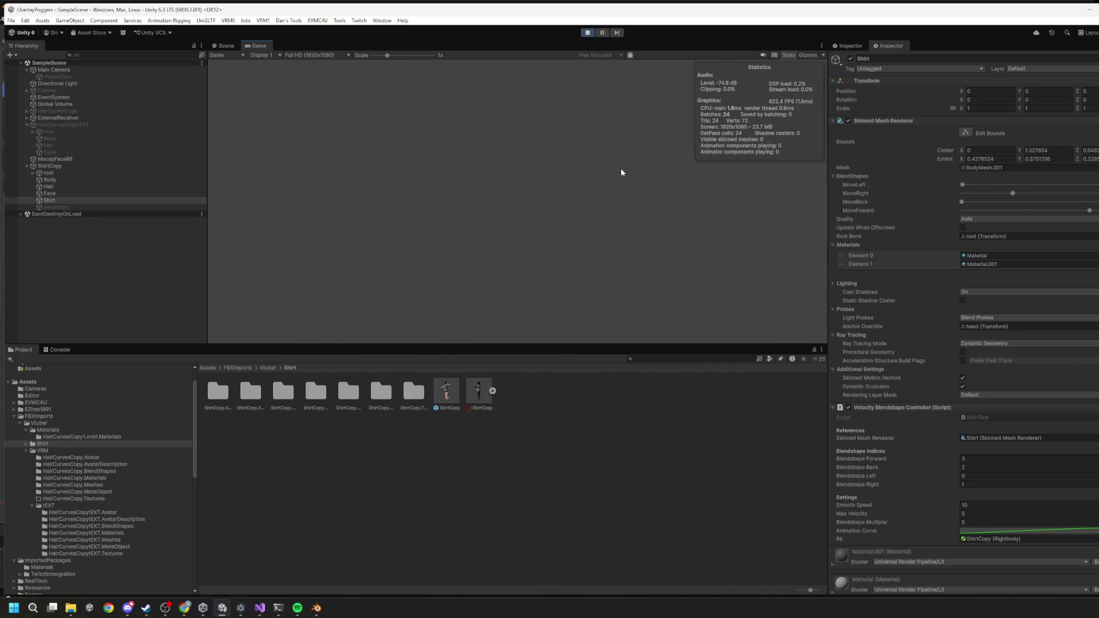
left_click(587, 33)
Step: Restart play mode for another shirt blendshape test, then stop and reset the avatar
left_click(591, 36)
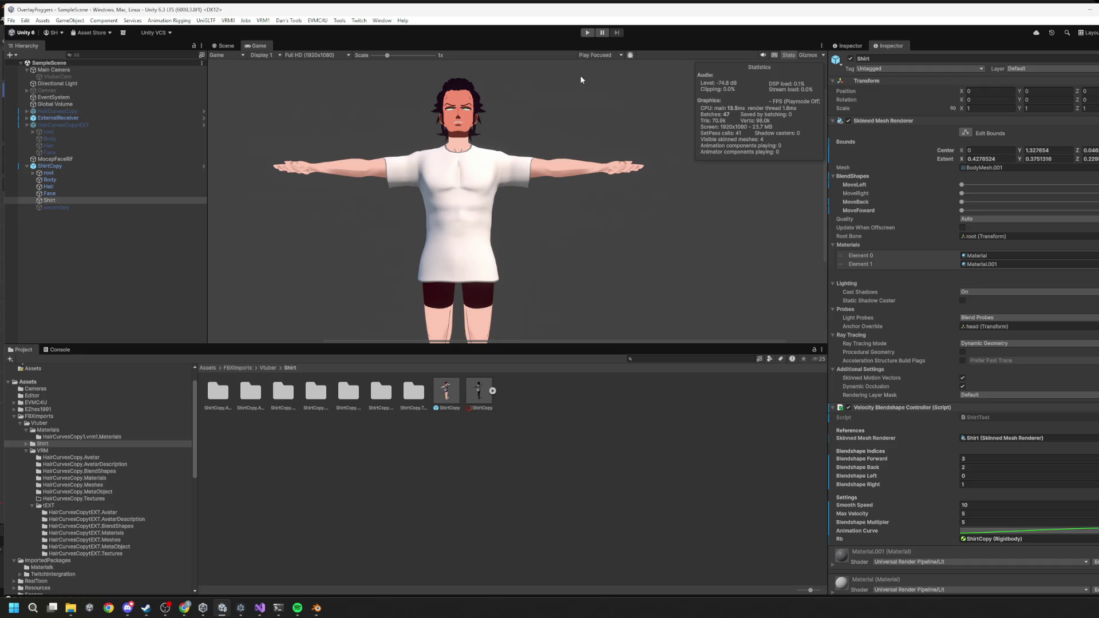
left_click(589, 33)
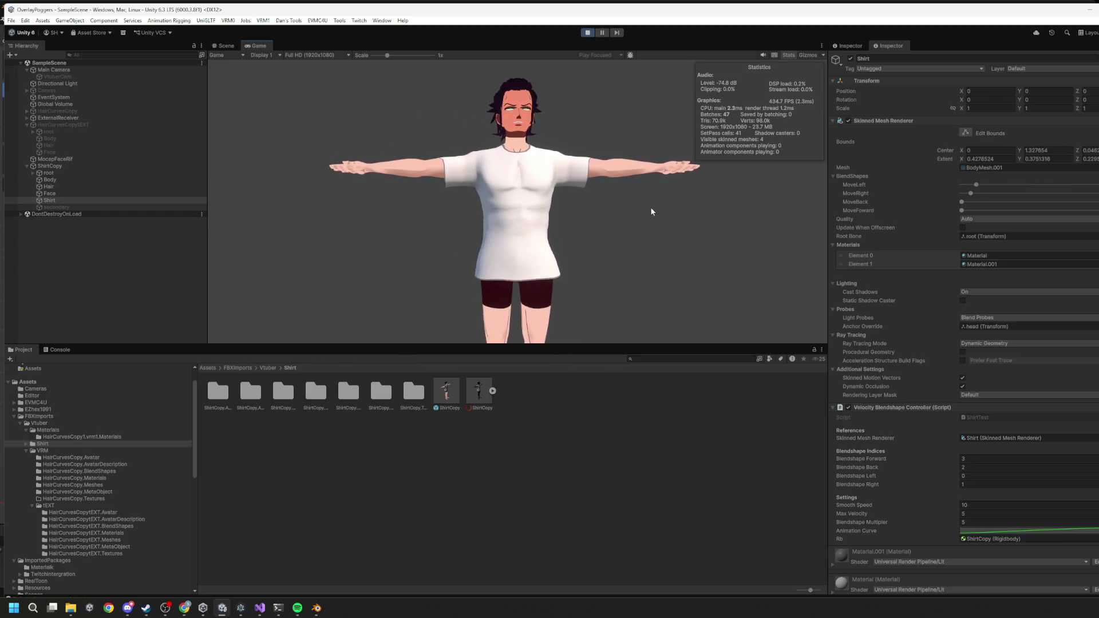
left_click(588, 33)
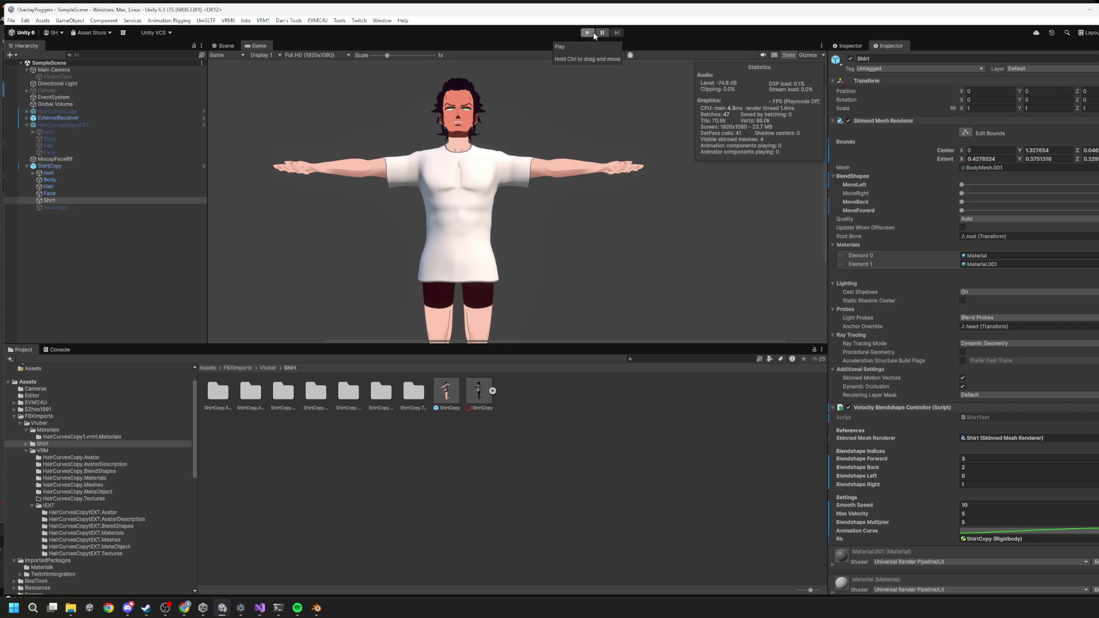
Step: Select ShirtCopy, run a play-mode test of its movement, and stop it with Ctrl+P
left_click(81, 166)
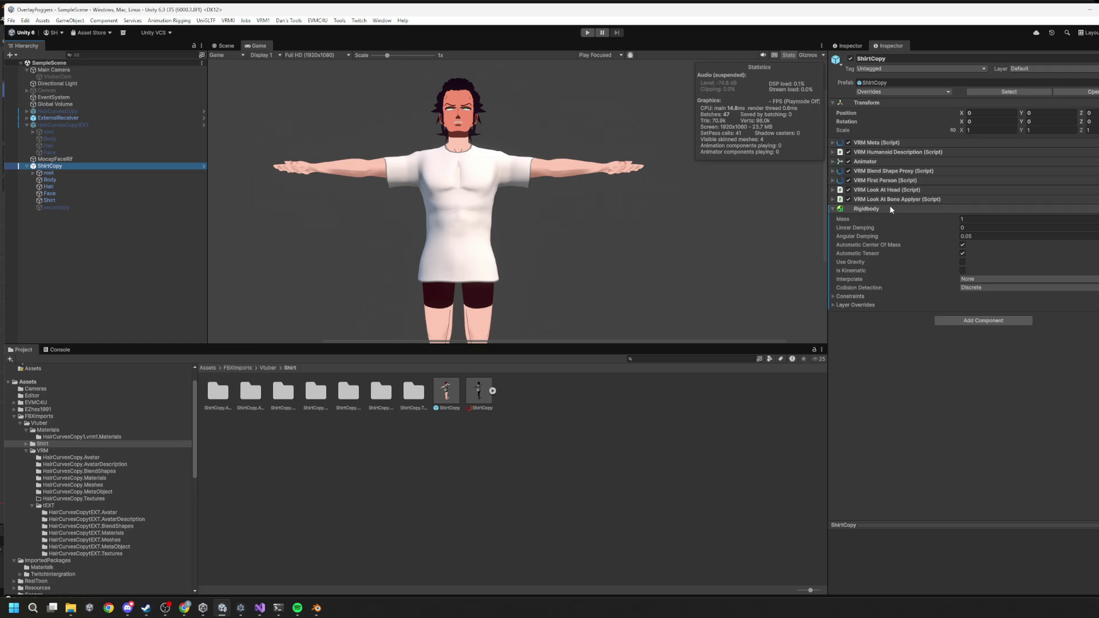
left_click(586, 33)
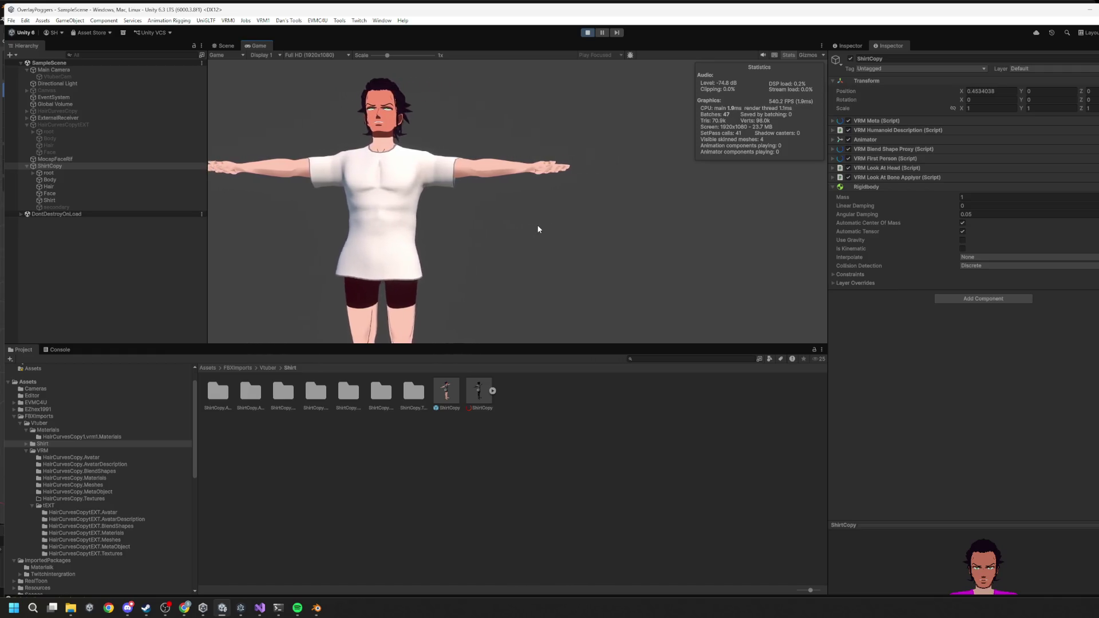
key("ctrl+p")
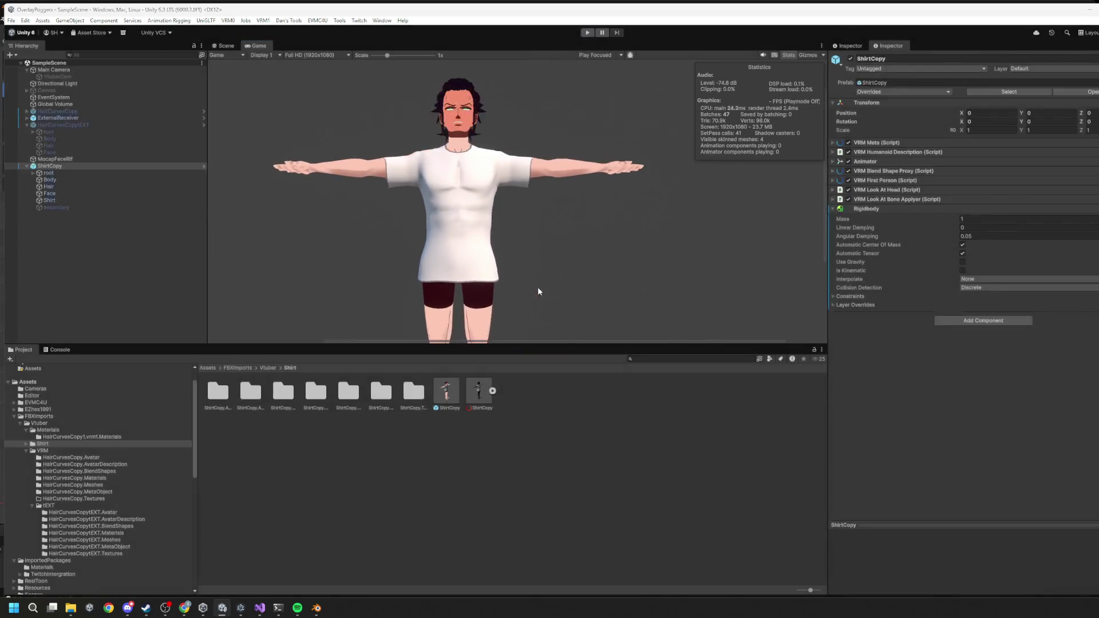
key("alt+Tab")
Step: Select the Shirt and add a Decimate modifier to it
middle_click_drag(393, 406, 442, 354)
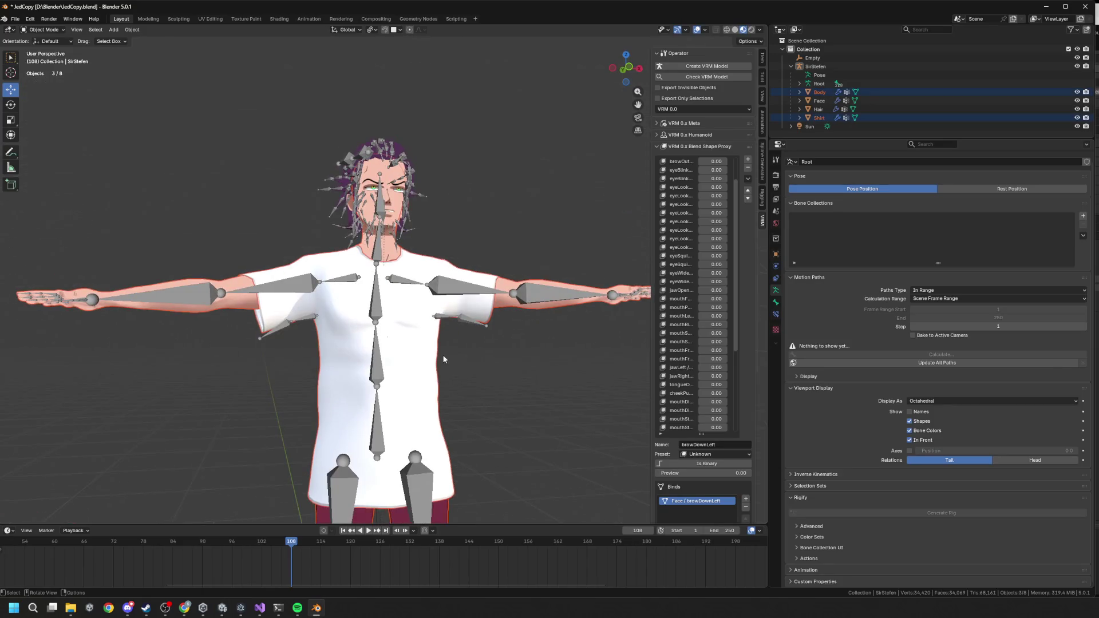
left_click(442, 355)
key("Tab")
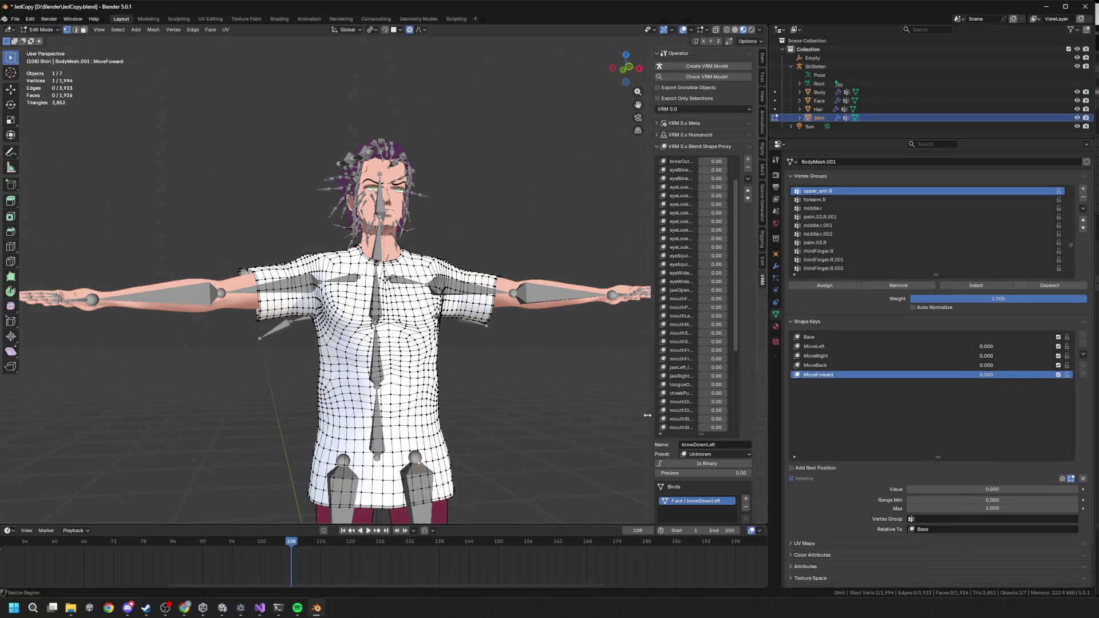
left_click(777, 267)
left_click(962, 174)
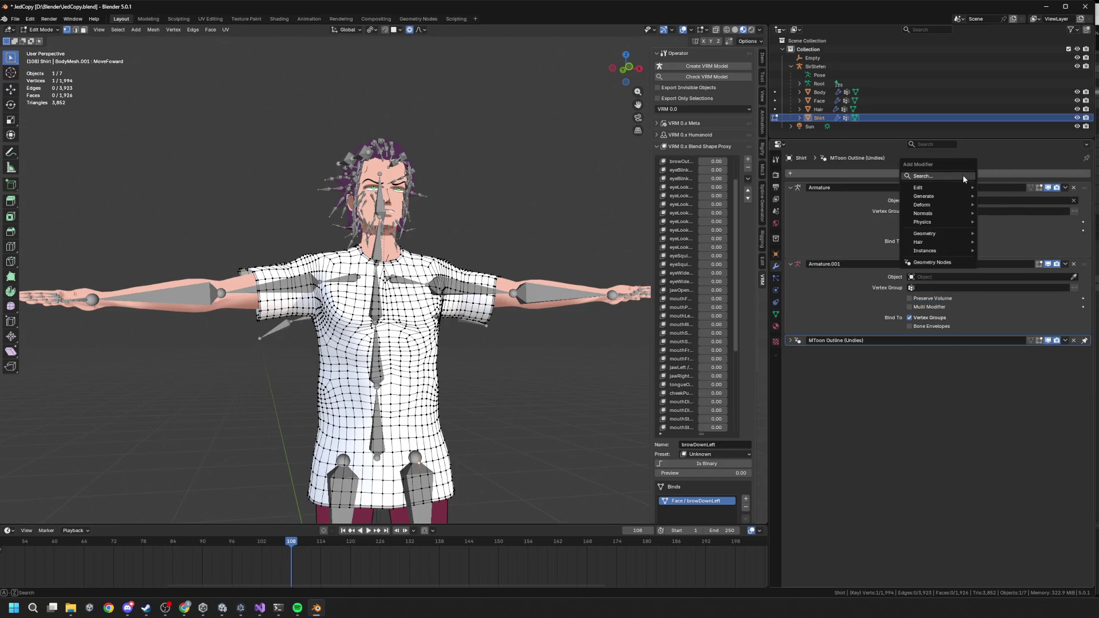
type("decim")
key("Return")
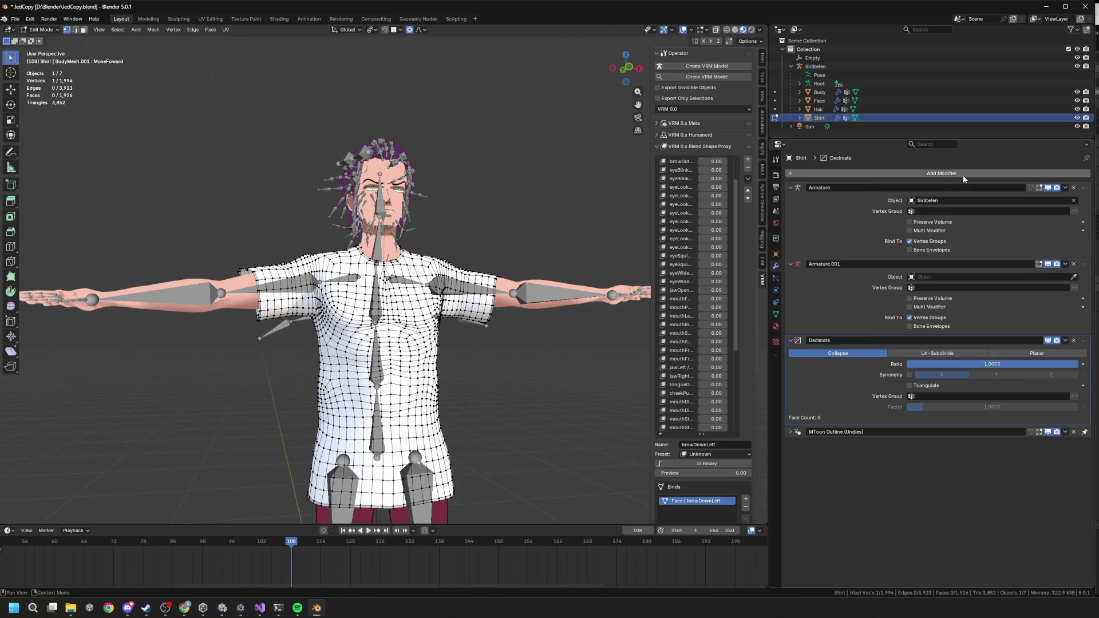
Step: Try Un-Subdivide with 1 iteration, then revert the Decimate modifier to Collapse
left_click(939, 353)
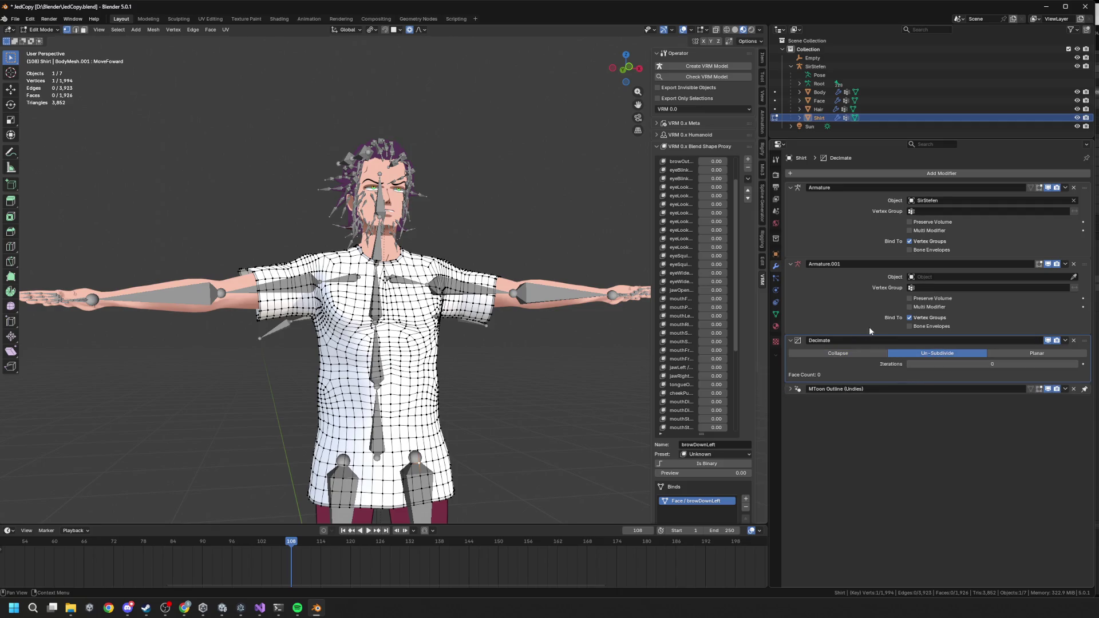
middle_click_drag(431, 351, 441, 370)
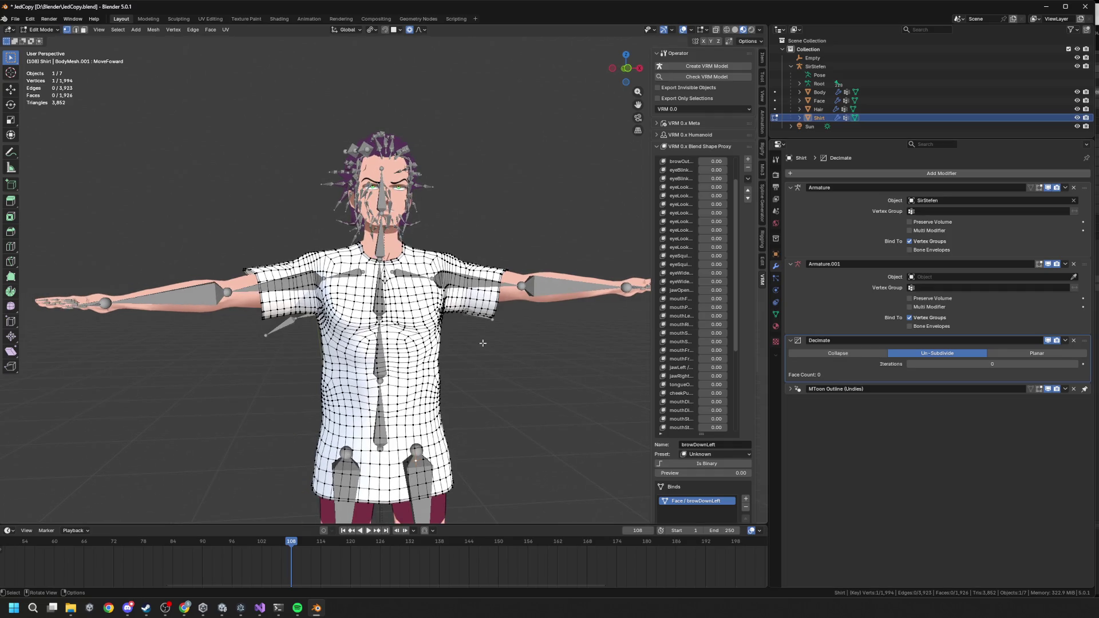
key("Tab")
scroll(487, 337, "up", 4)
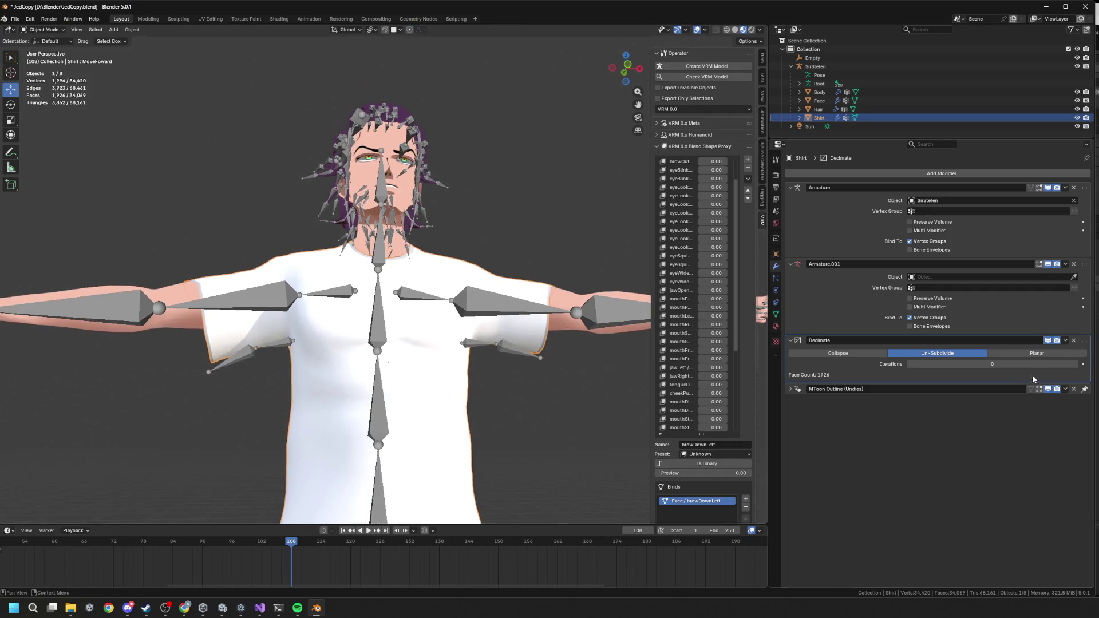
left_click(1075, 365)
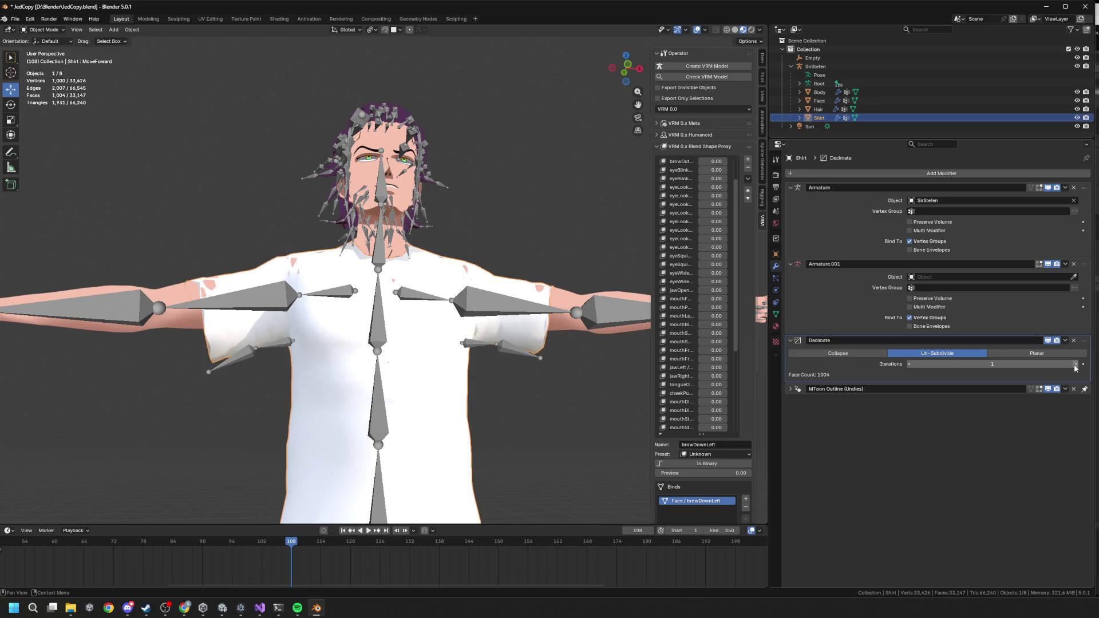
key("Tab")
key("Tab")
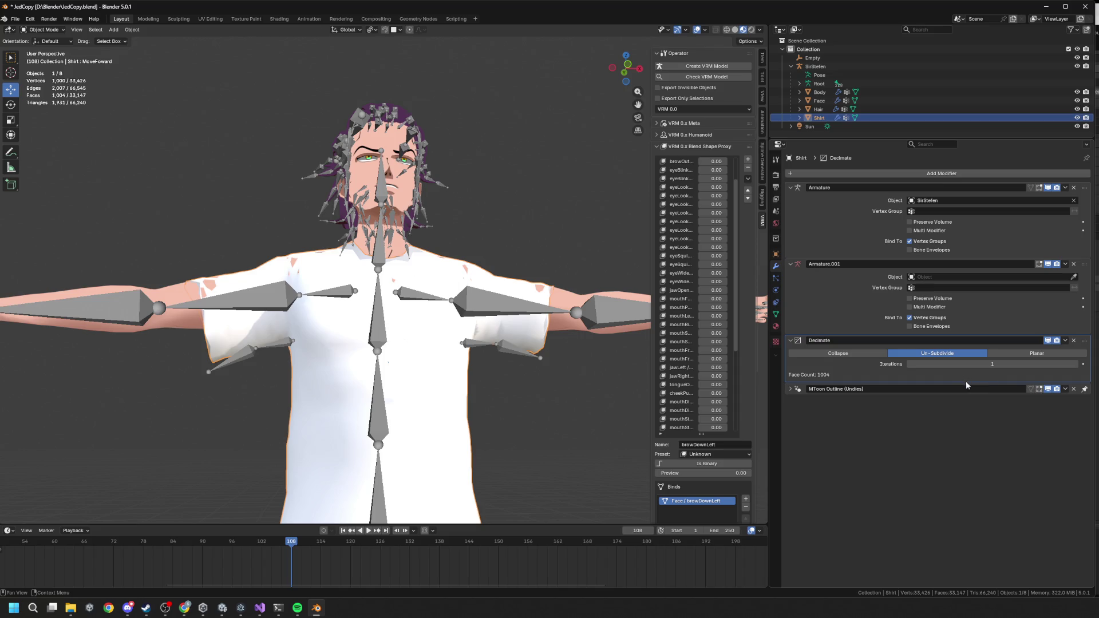
scroll(461, 349, "down", 3)
left_click(837, 353)
Step: Lower the Collapse ratio to 0.5, reducing the shirt to 1,327 faces
middle_click_drag(458, 346, 462, 351)
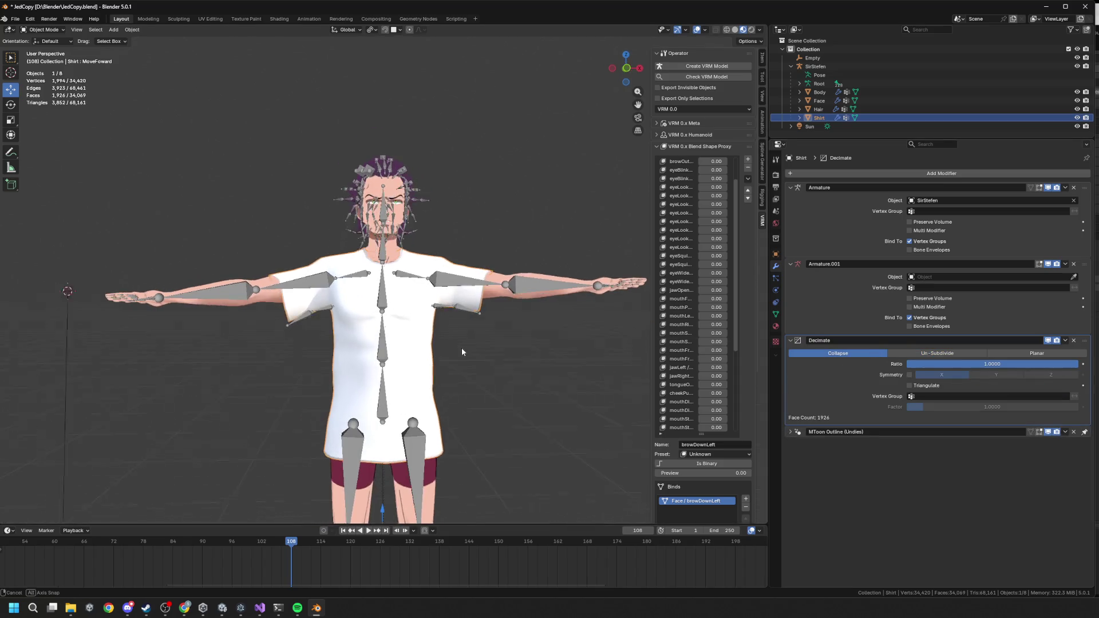
scroll(492, 338, "up", 5)
key("Tab")
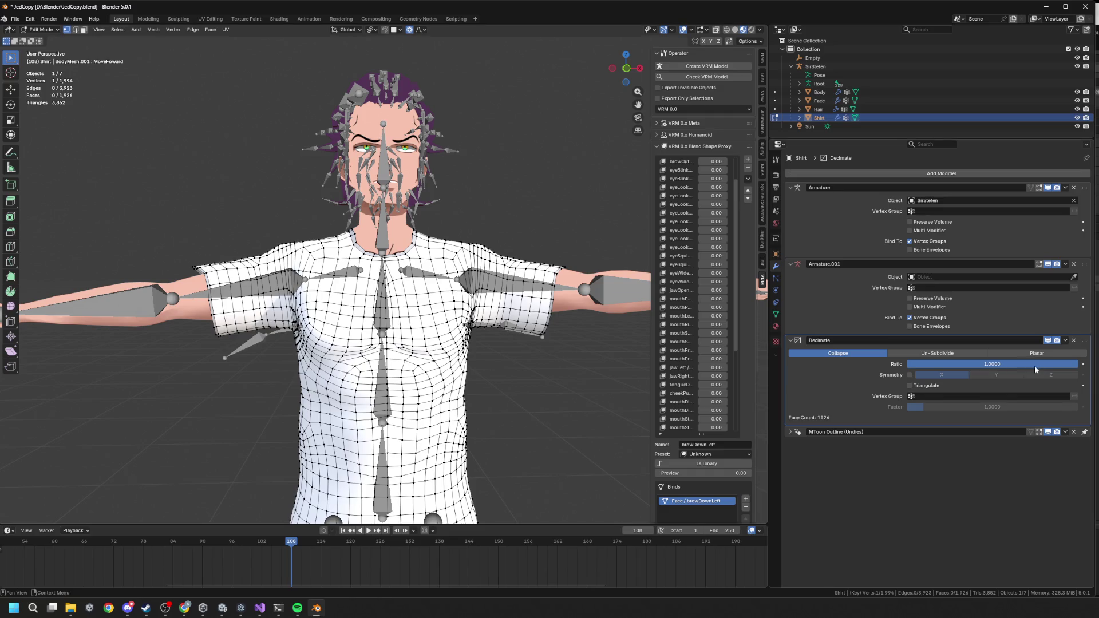
left_click_drag(992, 364, 985, 364)
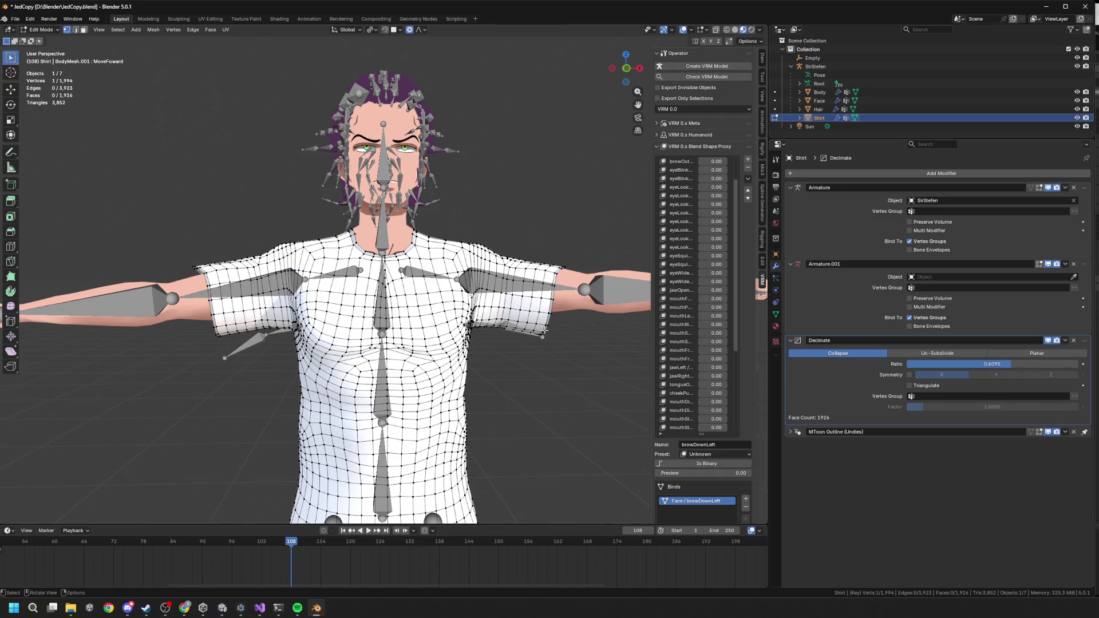
key("Tab")
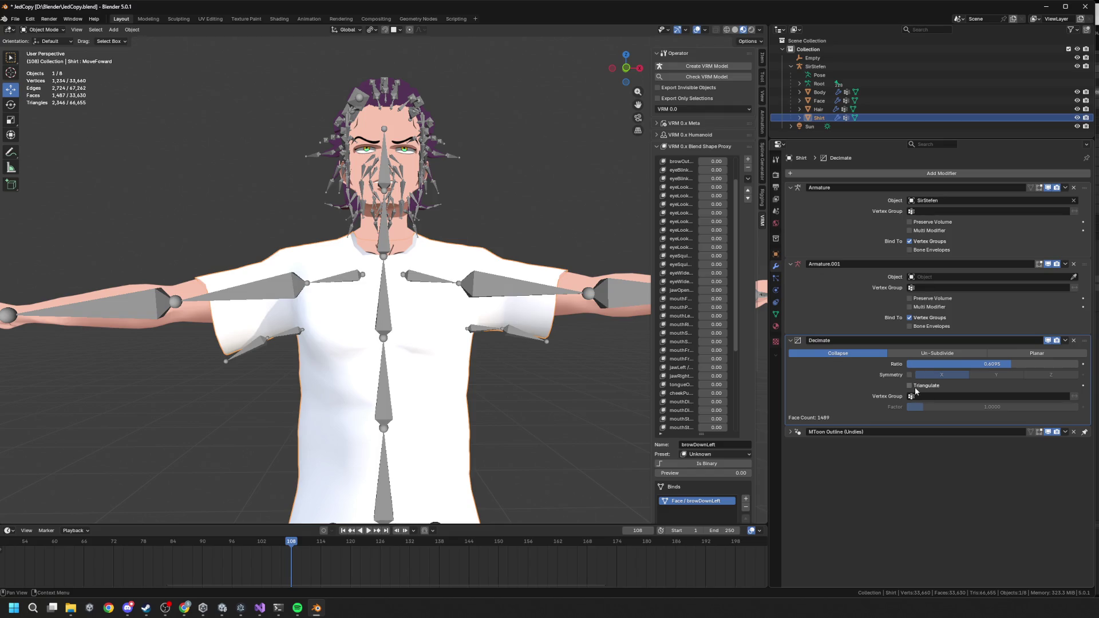
mouse_move(986, 367)
left_mouse_down()
mouse_move(894, 366)
mouse_move(964, 364)
left_mouse_up()
left_click(964, 364)
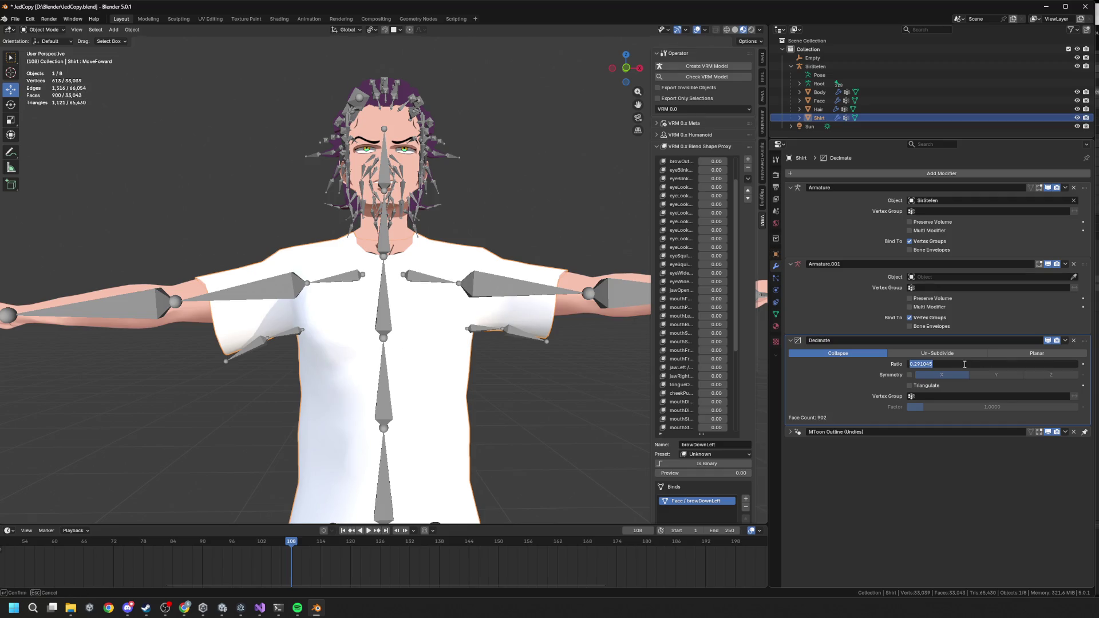
type("0.5000")
key("Return")
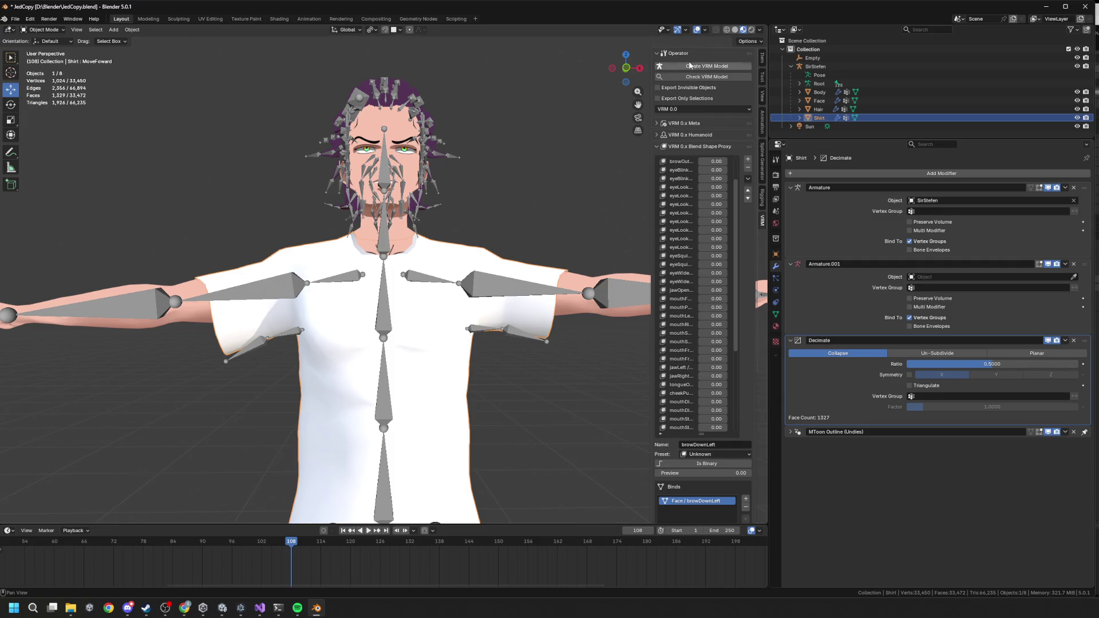
Step: Turn on the wireframe overlay and preview higher Collapse ratios up to about 0.69
left_click(706, 30)
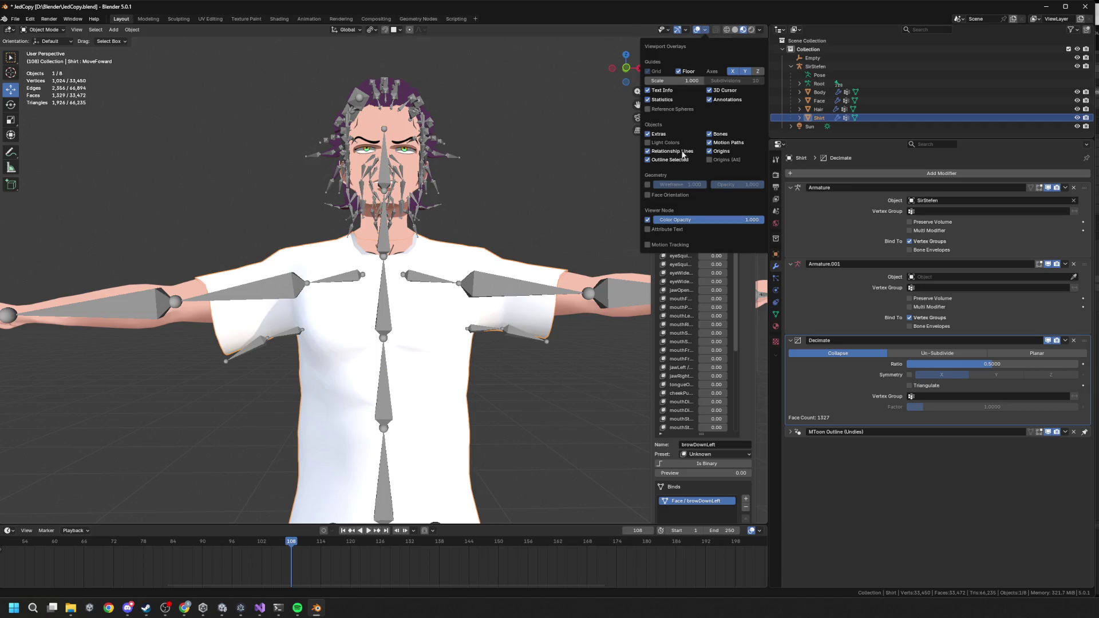
left_click(647, 185)
middle_click_drag(511, 219, 519, 235)
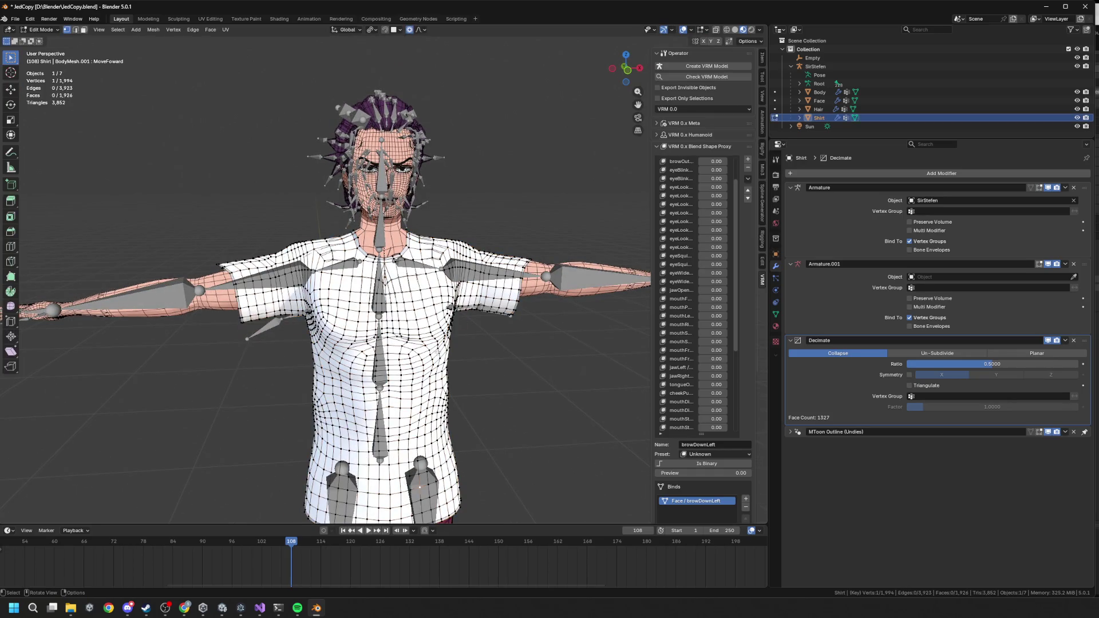
middle_click_drag(449, 356, 461, 332)
mouse_move(992, 364)
left_mouse_down()
mouse_move(1075, 364)
mouse_move(918, 364)
mouse_move(939, 364)
left_mouse_up()
scroll(357, 329, "down", 2)
mouse_move(377, 359)
middle_mouse_down()
mouse_move(434, 383)
mouse_move(408, 345)
mouse_move(524, 315)
middle_mouse_up()
scroll(424, 353, "up", 3)
mouse_move(1030, 364)
left_mouse_down()
mouse_move(1090, 365)
mouse_move(979, 365)
left_mouse_up()
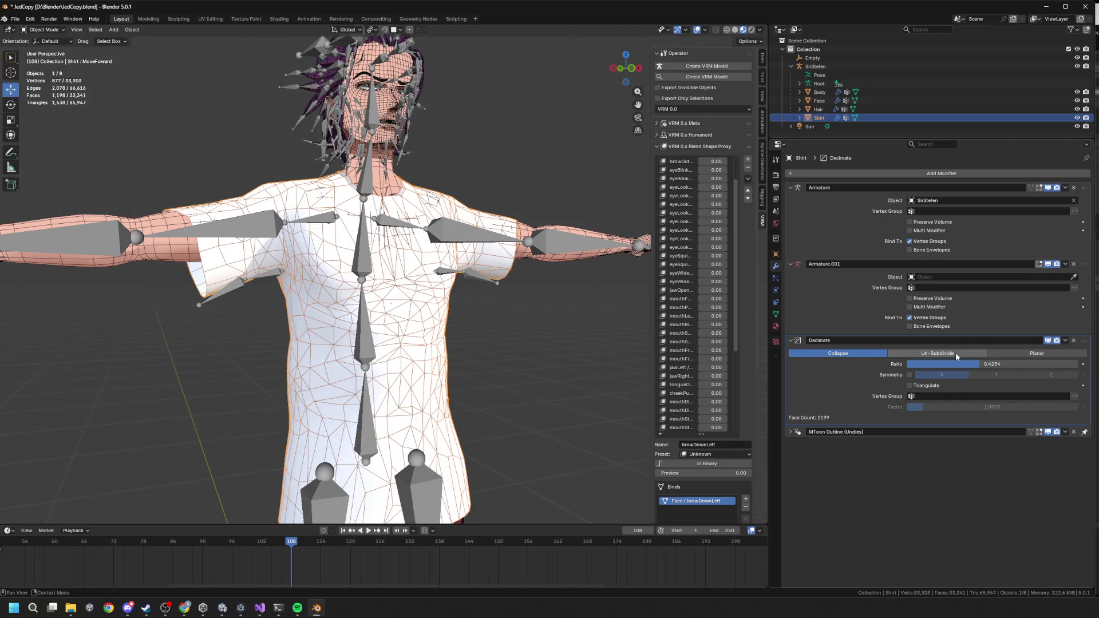
Step: Switch Decimate to Un-Subdivide and settle on 2 iterations, giving 571 faces
left_click(968, 353)
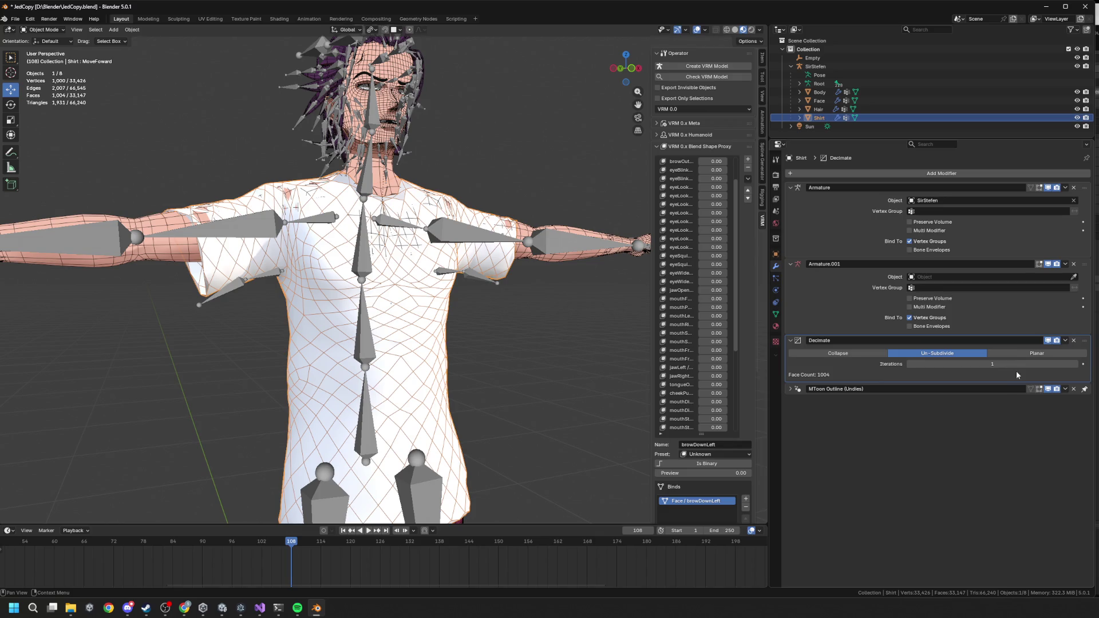
mouse_move(1008, 365)
left_mouse_down()
mouse_move(1058, 366)
mouse_move(1000, 365)
left_mouse_up()
mouse_move(538, 332)
middle_mouse_down()
mouse_move(624, 324)
mouse_move(528, 365)
mouse_move(541, 368)
middle_mouse_up()
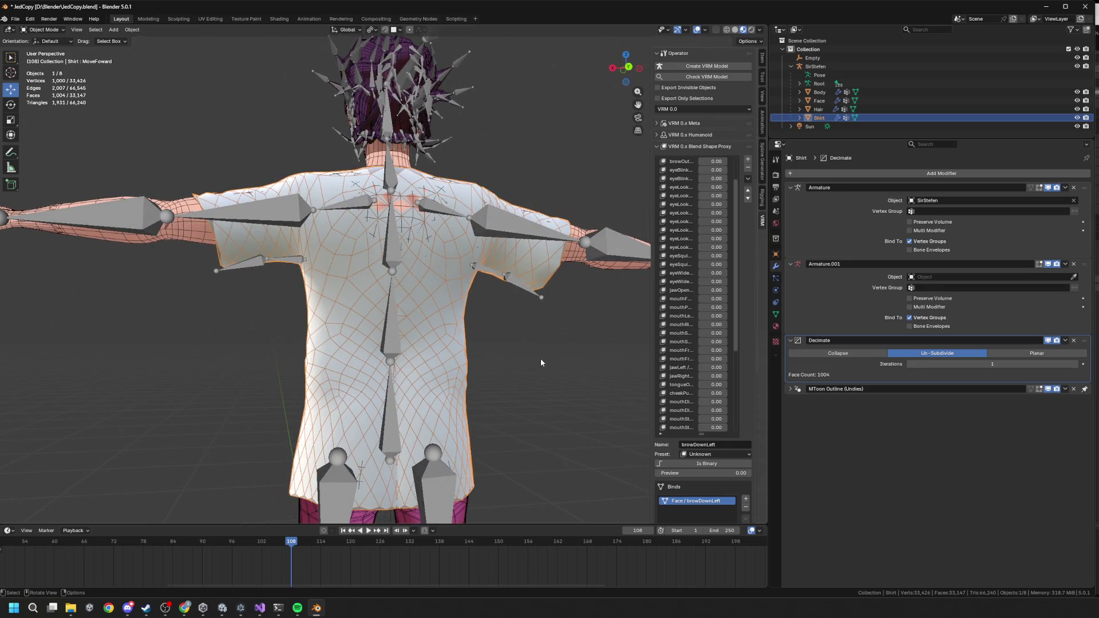
left_click(1076, 367)
mouse_move(538, 320)
middle_mouse_down()
mouse_move(545, 243)
mouse_move(550, 317)
mouse_move(612, 307)
mouse_move(544, 324)
mouse_move(523, 312)
middle_mouse_up()
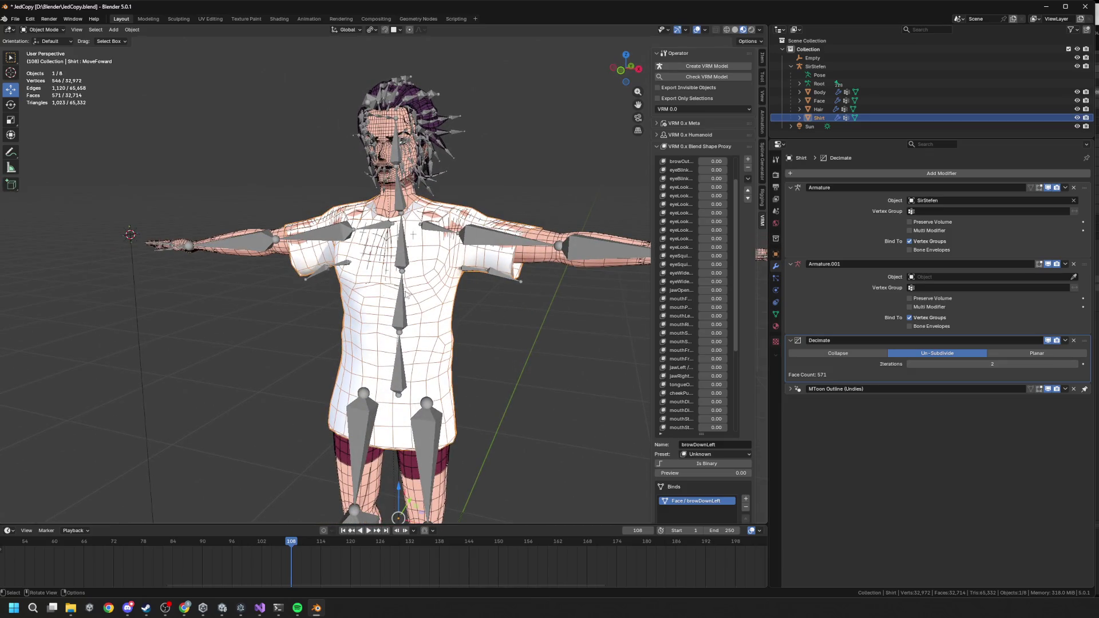
Step: Preview Un-Subdivide iterations 3 and 4, then confirm 2 iterations
scroll(450, 278, "up", 3)
mouse_move(450, 278)
middle_mouse_down()
mouse_move(467, 297)
mouse_move(462, 345)
mouse_move(431, 342)
mouse_move(472, 294)
mouse_move(470, 313)
mouse_move(524, 323)
mouse_move(557, 315)
mouse_move(550, 324)
middle_mouse_up()
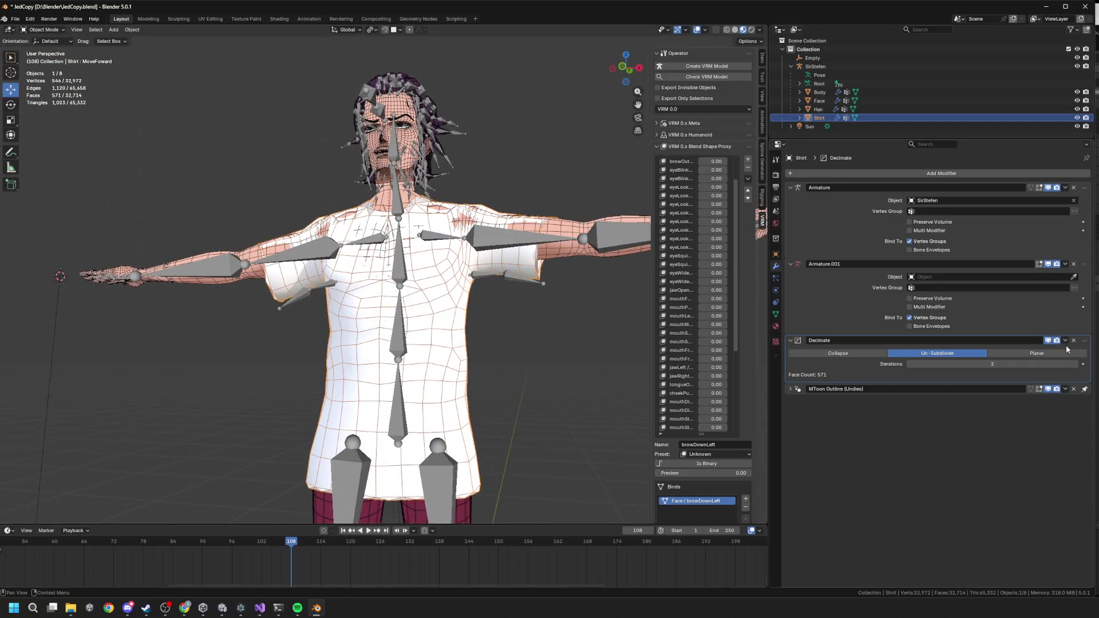
left_click(1076, 365)
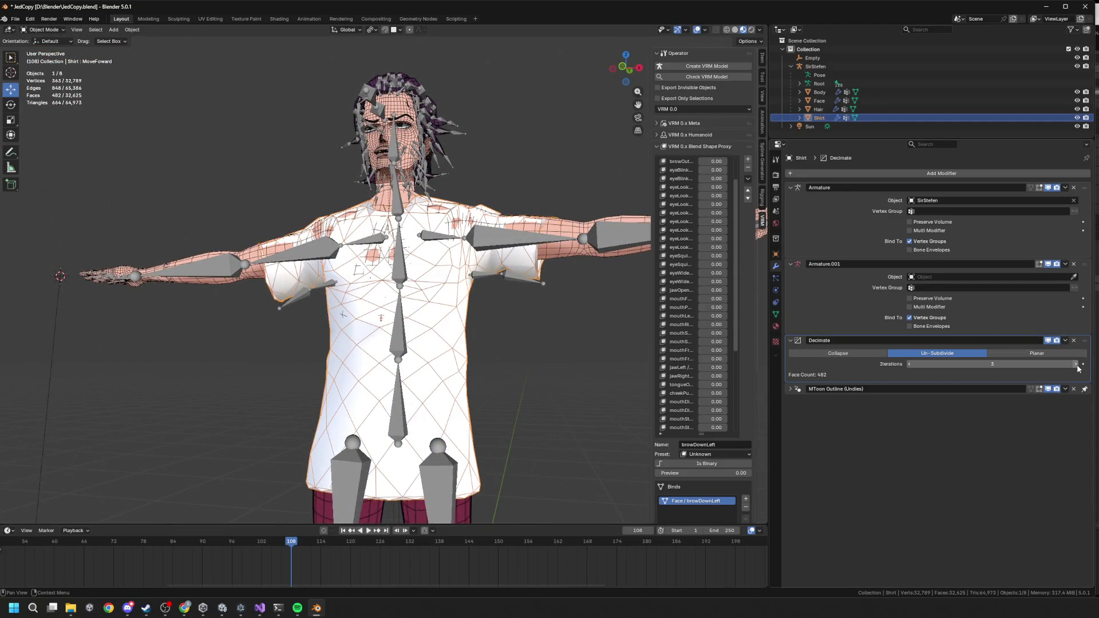
left_click(1076, 365)
mouse_move(516, 302)
middle_mouse_down()
mouse_move(565, 310)
mouse_move(488, 308)
mouse_move(503, 325)
mouse_move(545, 321)
mouse_move(290, 272)
mouse_move(296, 289)
mouse_move(308, 250)
middle_mouse_up()
left_click(909, 364)
left_click(912, 366)
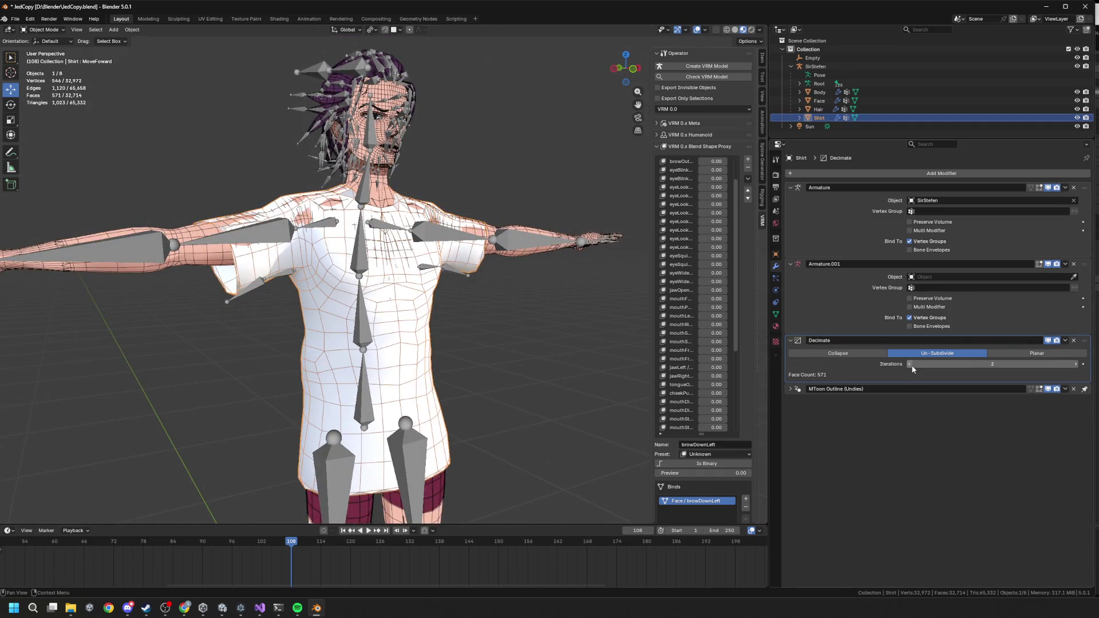
mouse_move(569, 293)
middle_mouse_down()
mouse_move(537, 297)
mouse_move(607, 264)
middle_mouse_up()
left_click_drag(973, 365, 1079, 369)
left_click(1012, 367)
key("Return")
Step: Inspect the shirt from several angles and reset iterations to 0, keeping 1,926 faces
mouse_move(412, 343)
middle_mouse_down()
mouse_move(493, 339)
mouse_move(379, 324)
mouse_move(404, 312)
mouse_move(461, 317)
mouse_move(506, 345)
middle_mouse_up()
scroll(418, 324, "up", 8)
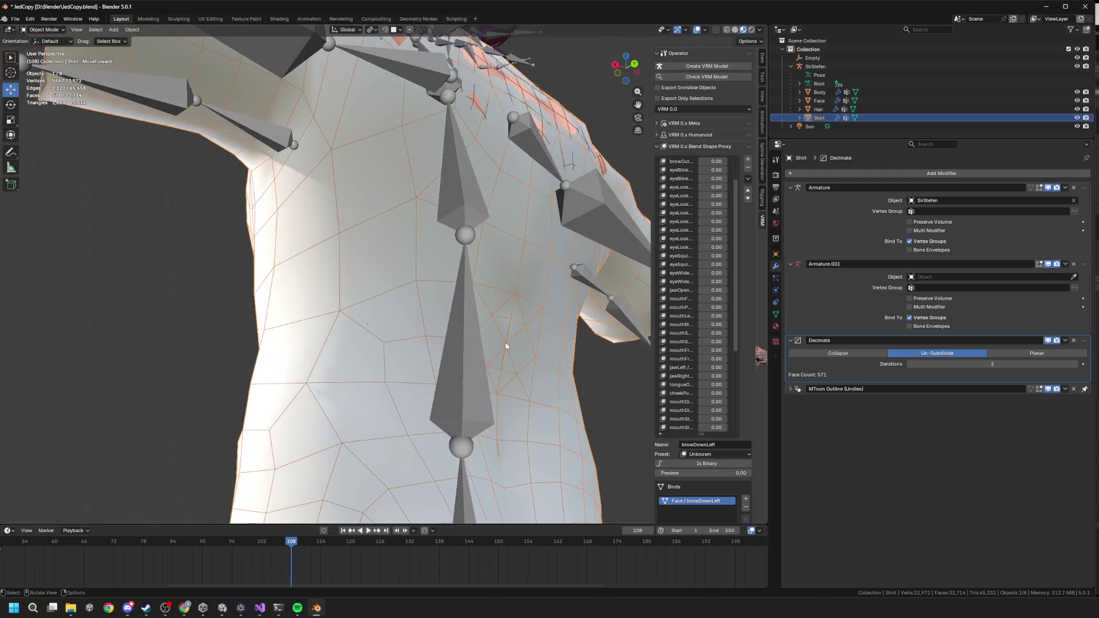
scroll(507, 360, "down", 5)
scroll(578, 367, "down", 3)
mouse_move(558, 370)
middle_mouse_down()
mouse_move(529, 354)
mouse_move(574, 330)
middle_mouse_up()
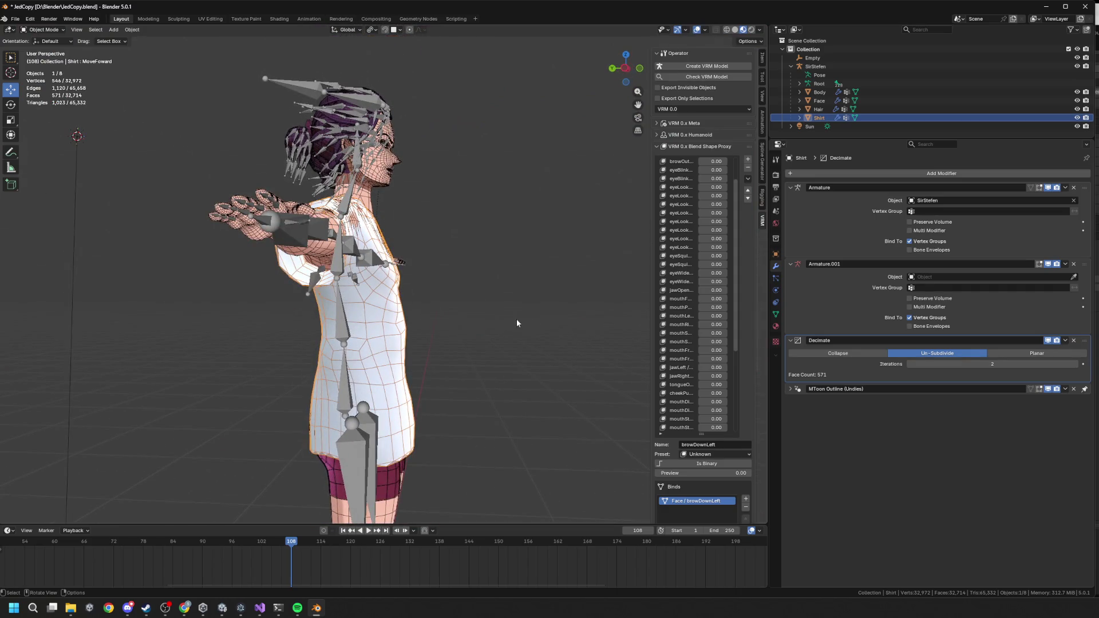
middle_click_drag(427, 316, 466, 316)
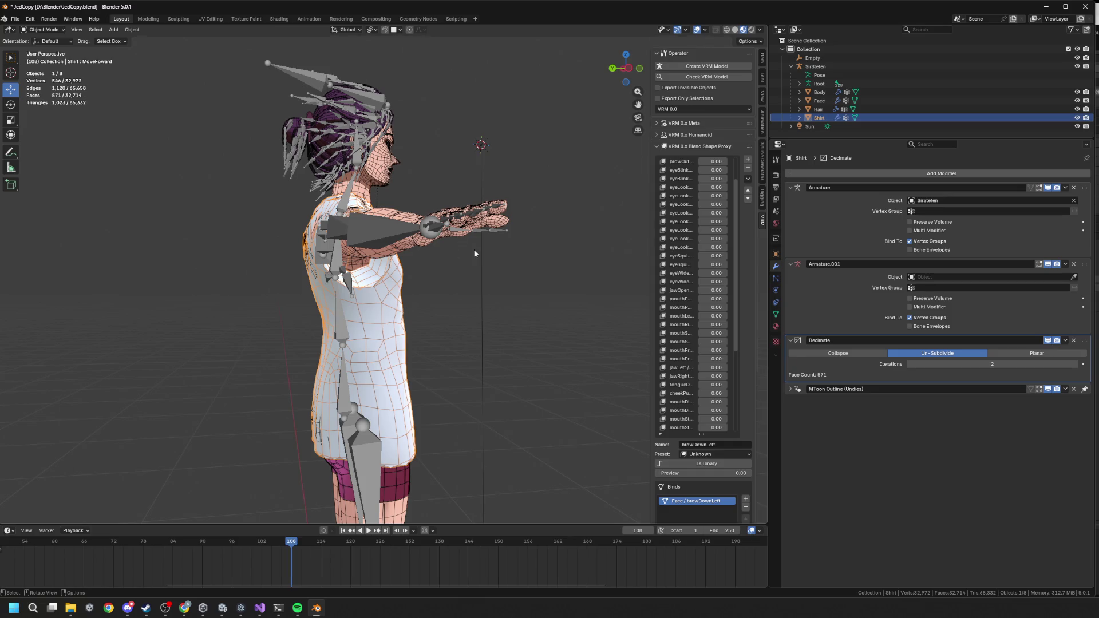
mouse_move(447, 106)
middle_mouse_down()
mouse_move(493, 208)
mouse_move(449, 259)
middle_mouse_up()
scroll(450, 259, "up", 5)
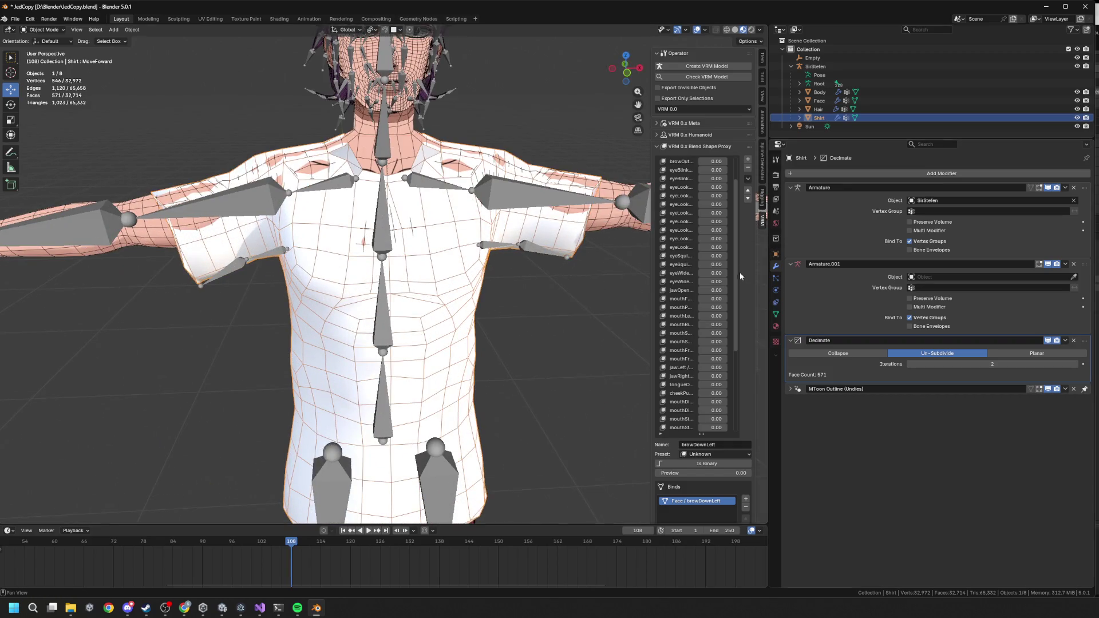
double_click(909, 364)
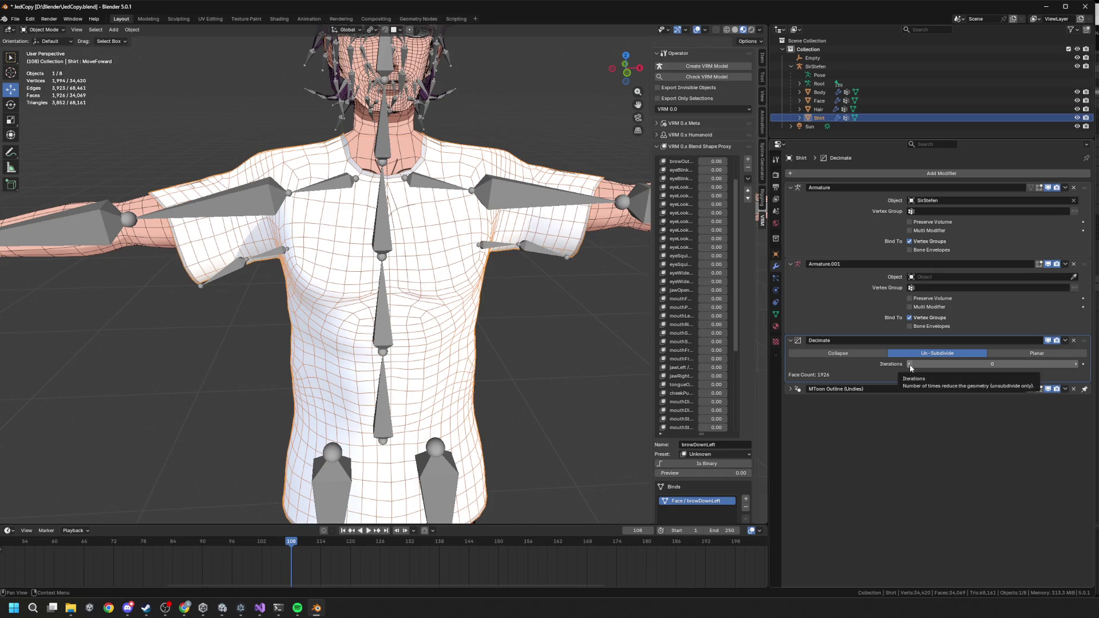
Step: Orbit around the shirt while previewing Un-Subdivide iterations 1 and 2
mouse_move(641, 320)
middle_mouse_down()
mouse_move(578, 274)
mouse_move(548, 307)
mouse_move(383, 308)
mouse_move(416, 308)
middle_mouse_up()
scroll(383, 308, "down", 5)
scroll(383, 307, "up", 7)
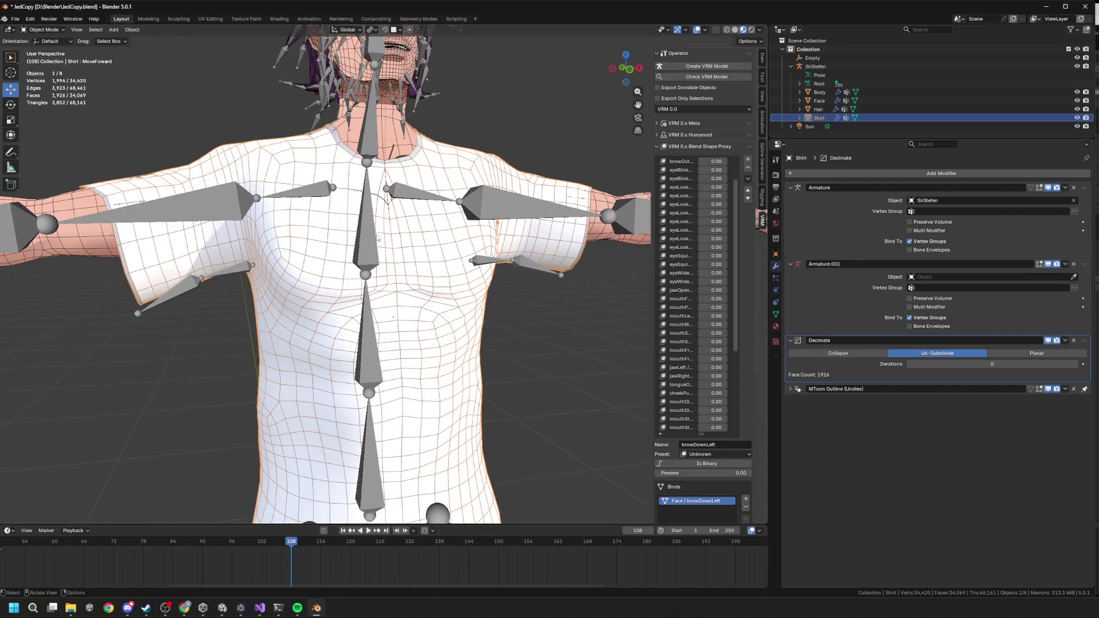
middle_click_drag(377, 238, 291, 288)
left_click(1076, 364)
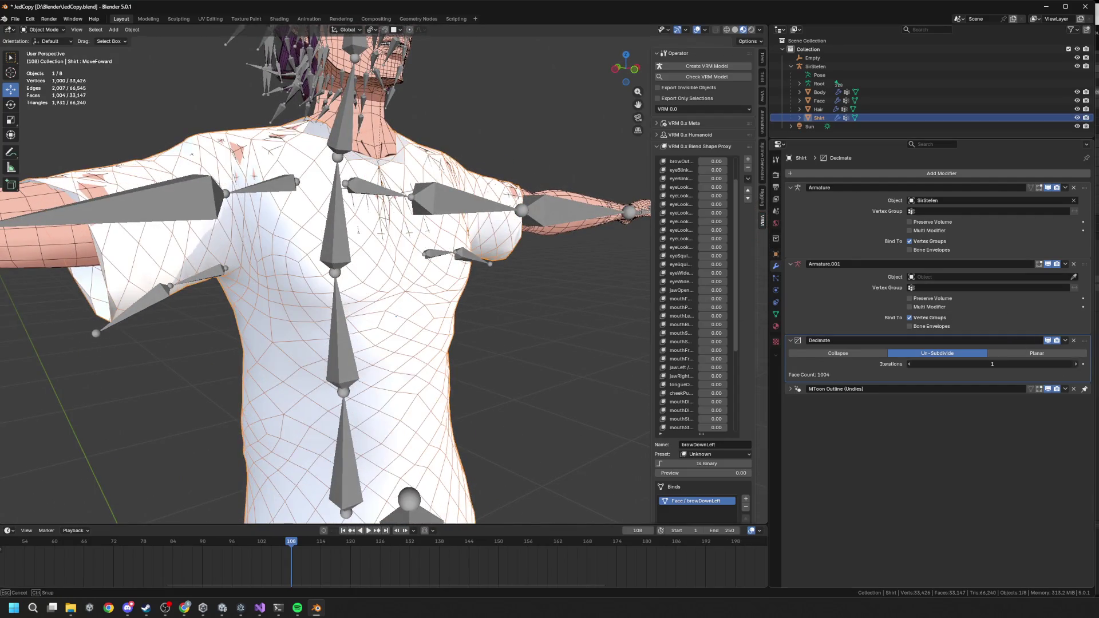
left_click(1076, 364)
scroll(552, 316, "down", 5)
scroll(541, 312, "up", 5)
mouse_move(542, 312)
middle_mouse_down()
mouse_move(569, 289)
mouse_move(315, 261)
mouse_move(347, 242)
mouse_move(358, 309)
middle_mouse_up()
scroll(358, 309, "down", 3)
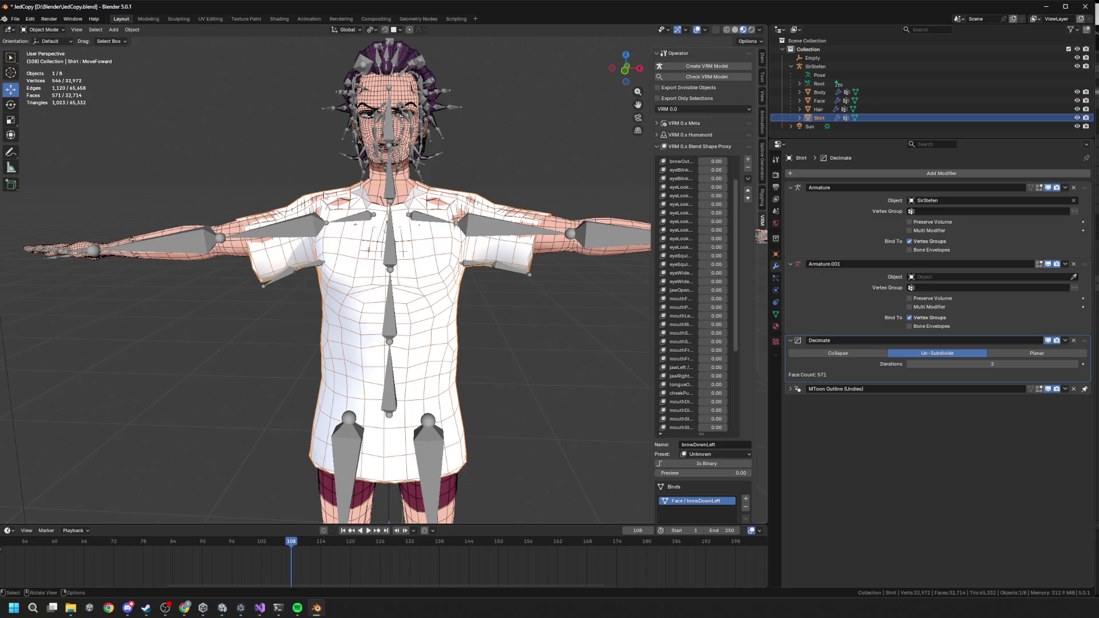
Step: Select only the Shirt, preview 4 iterations, then delete the Decimate modifier
left_click_drag(452, 411, 464, 438)
left_click(454, 330)
mouse_move(456, 370)
middle_mouse_down()
mouse_move(424, 372)
mouse_move(455, 368)
mouse_move(514, 289)
mouse_move(537, 296)
mouse_move(473, 328)
mouse_move(412, 340)
middle_mouse_up()
left_click(1076, 364)
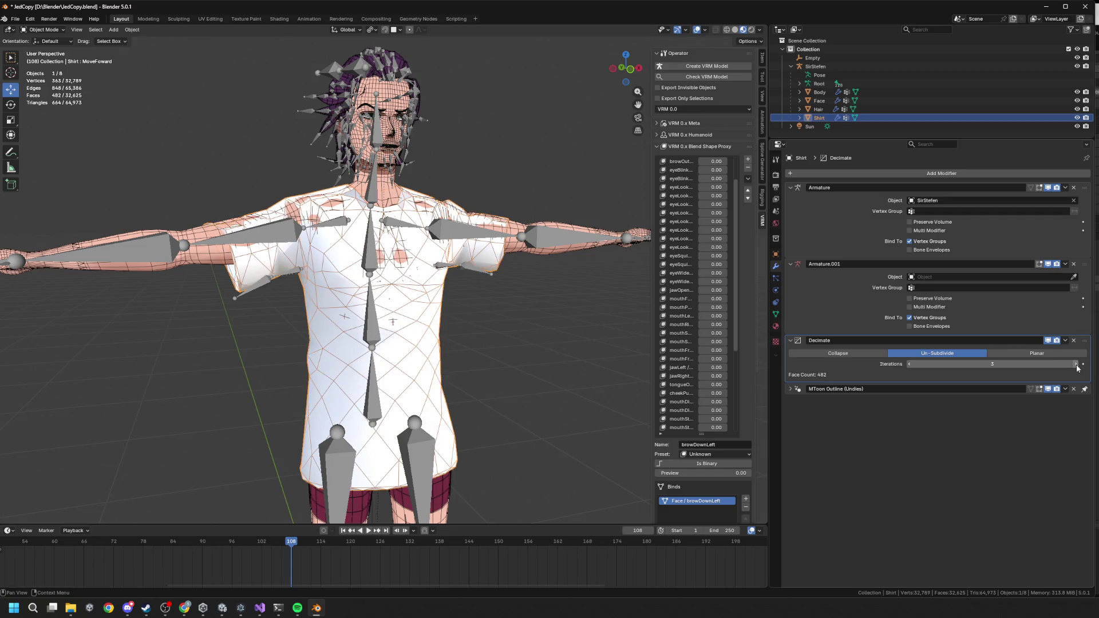
left_click(1076, 364)
left_click(1073, 340)
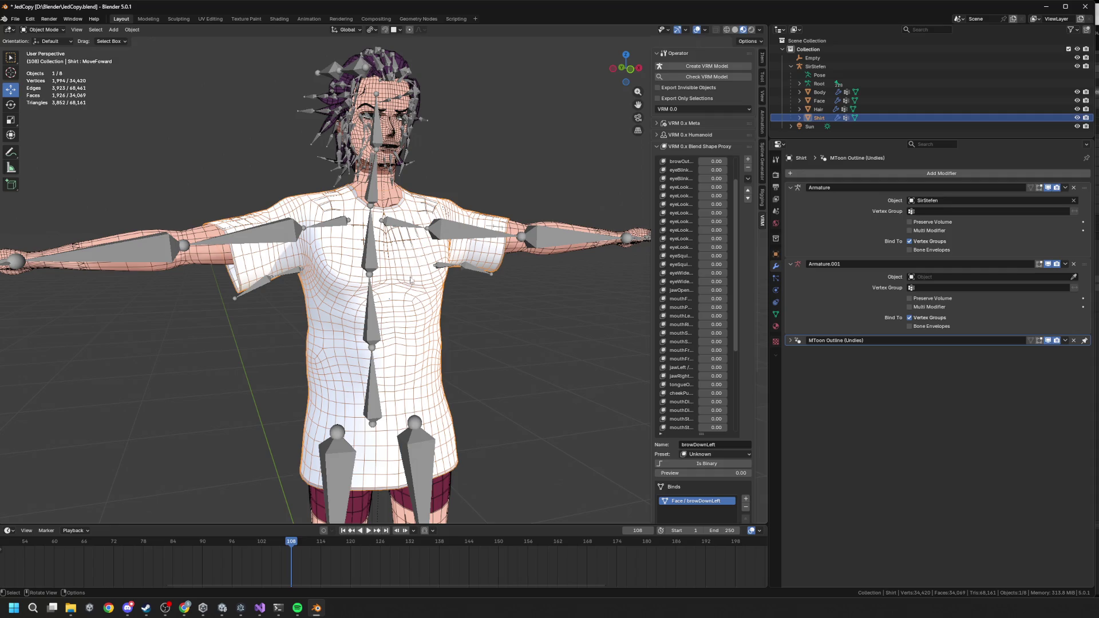
key("alt+Tab")
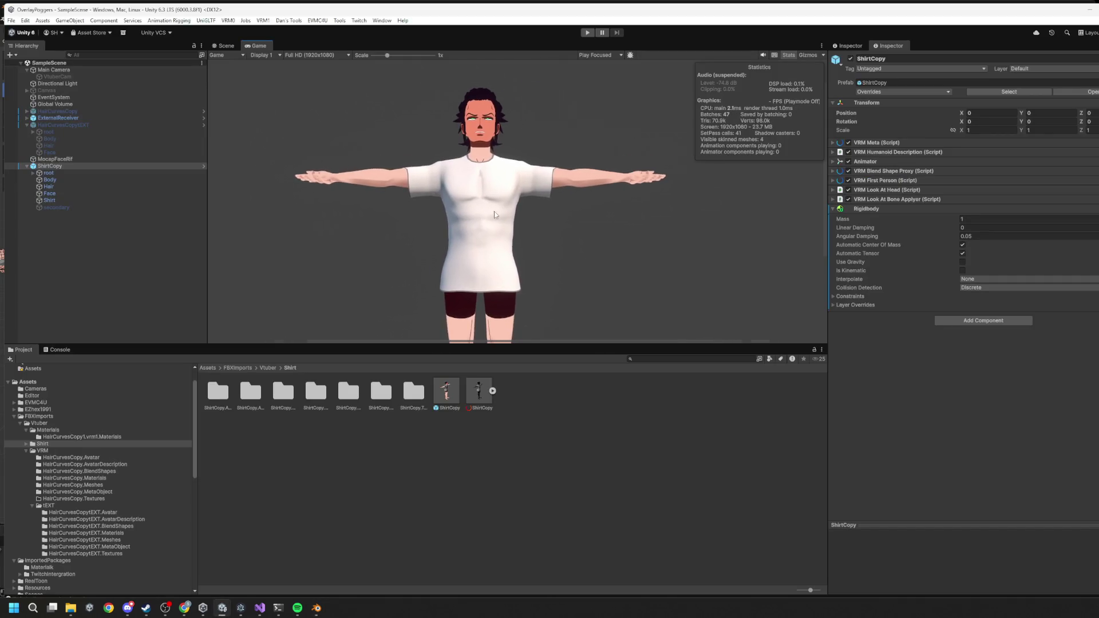
Step: Run a play test, then briefly deactivate and re-enable the ShirtCopy avatar
left_click(589, 33)
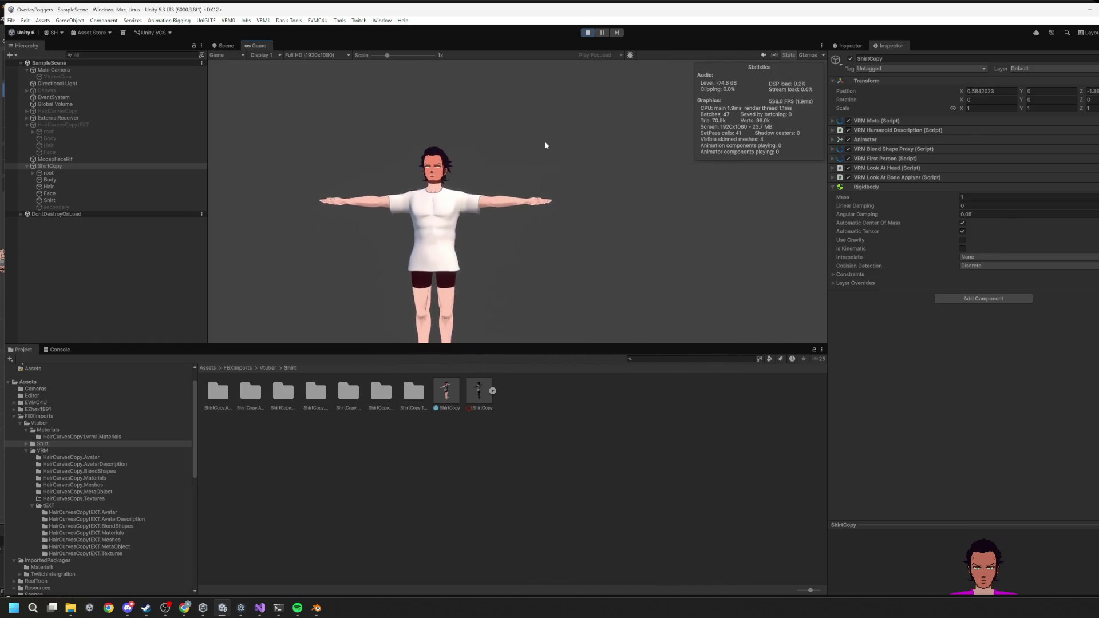
left_click(587, 33)
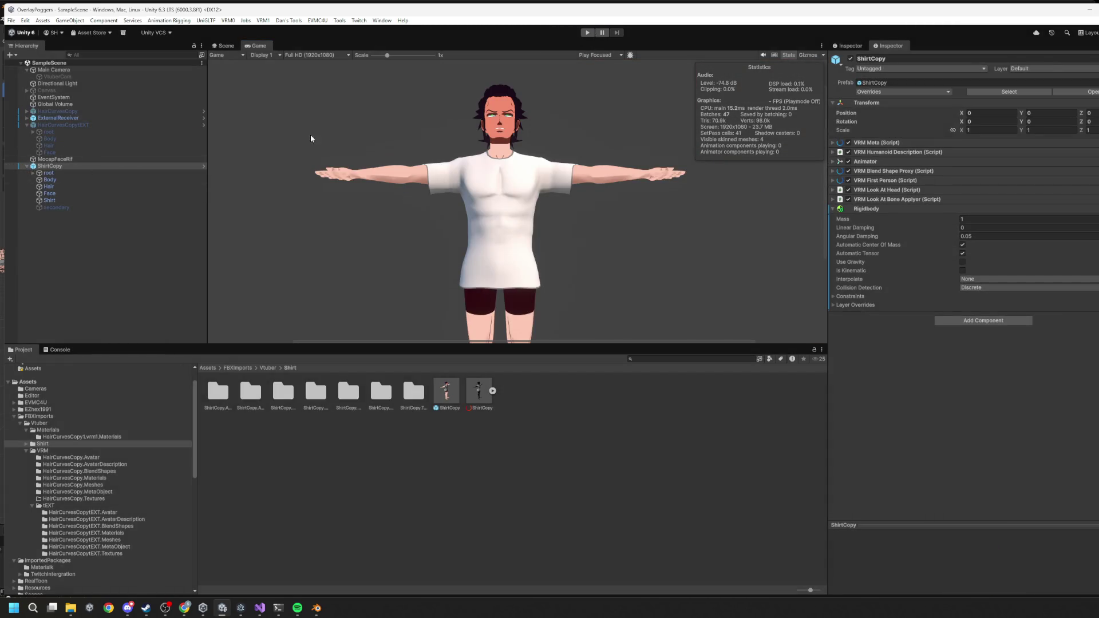
left_click(851, 58)
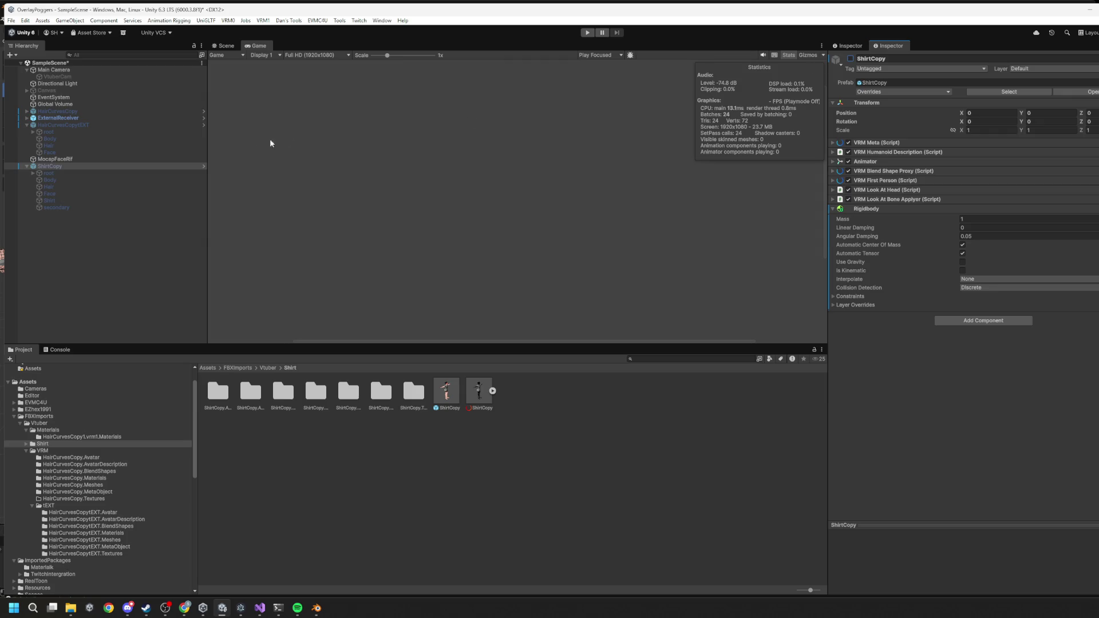
left_click(70, 125)
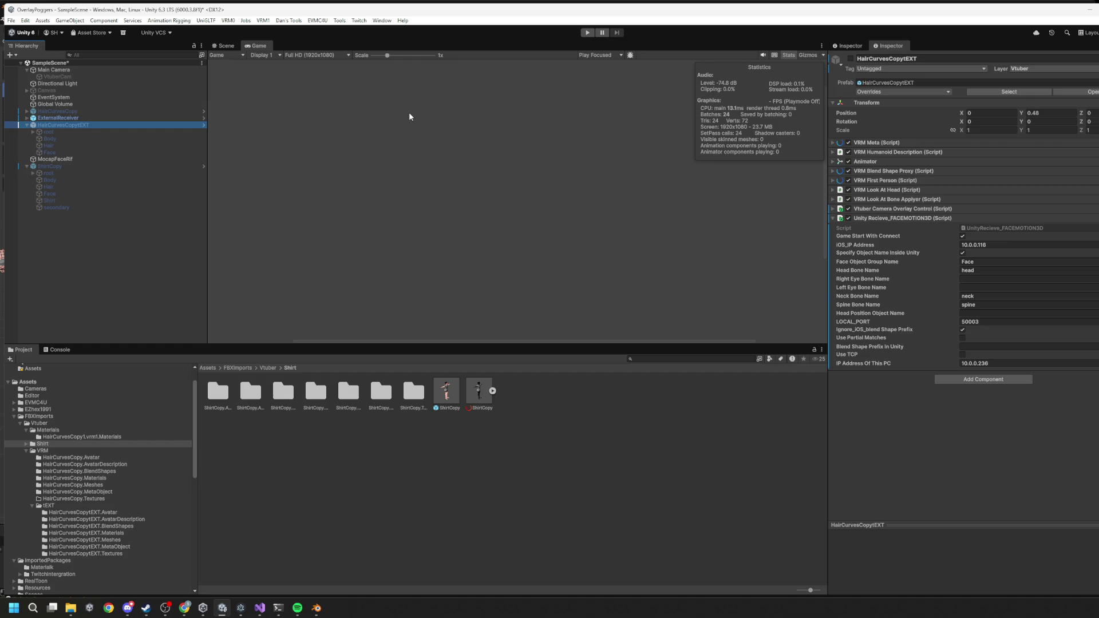
left_click(75, 165)
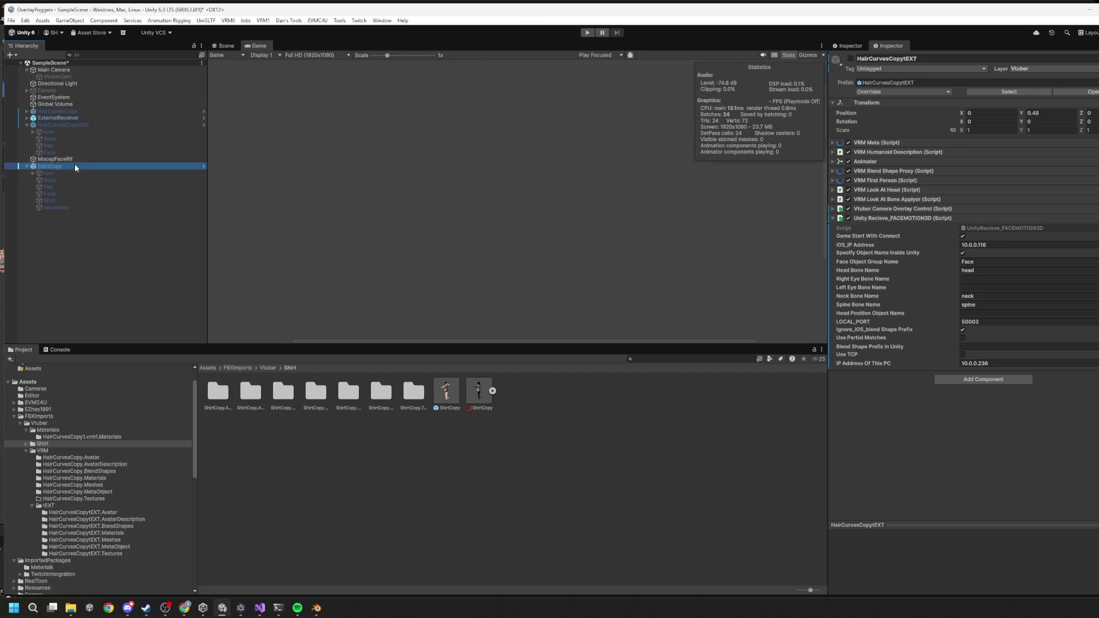
left_click(850, 58)
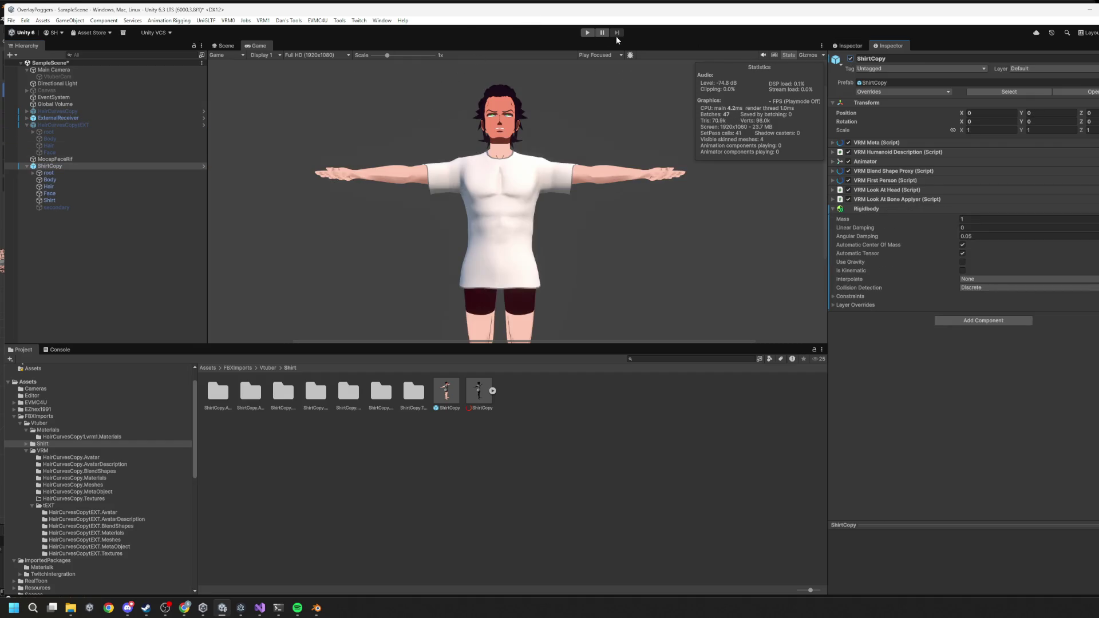
Step: Play-test the scene again, pausing and resuming before stopping
left_click(588, 32)
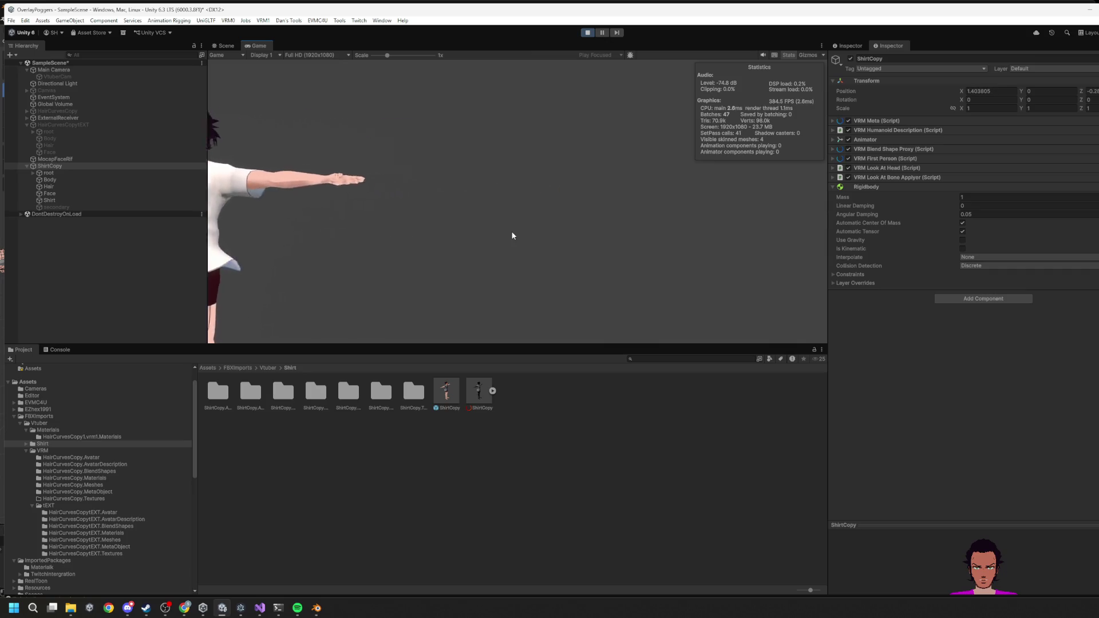
left_click(597, 34)
left_click(601, 33)
left_click(587, 33)
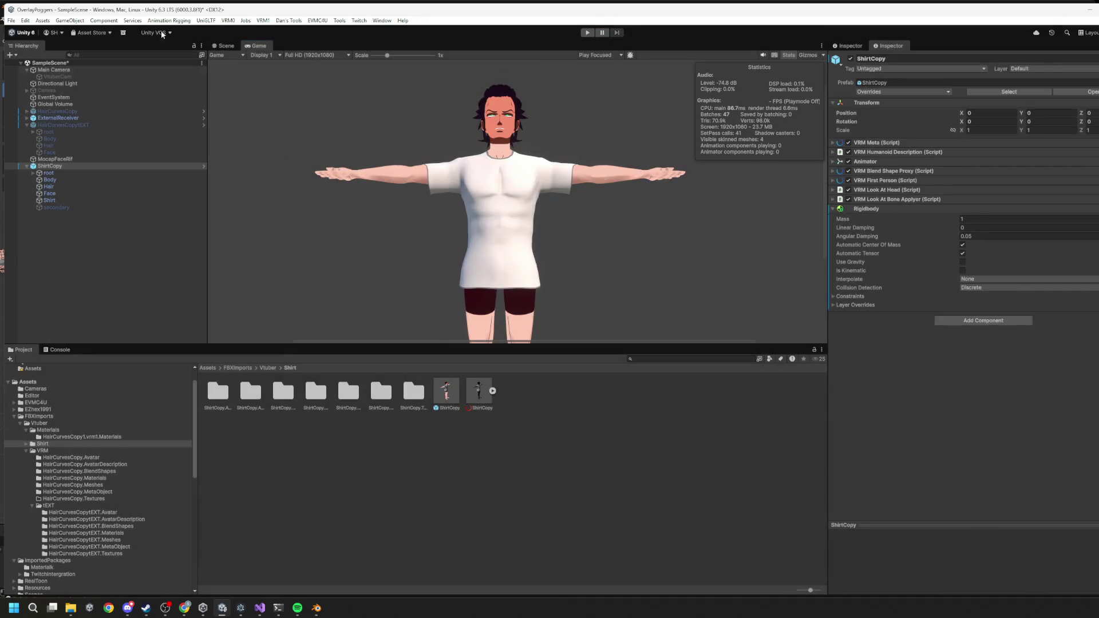
Step: Deactivate ShirtCopy and toggle HairCurvesCopytEXT on and then off again
left_click(851, 59)
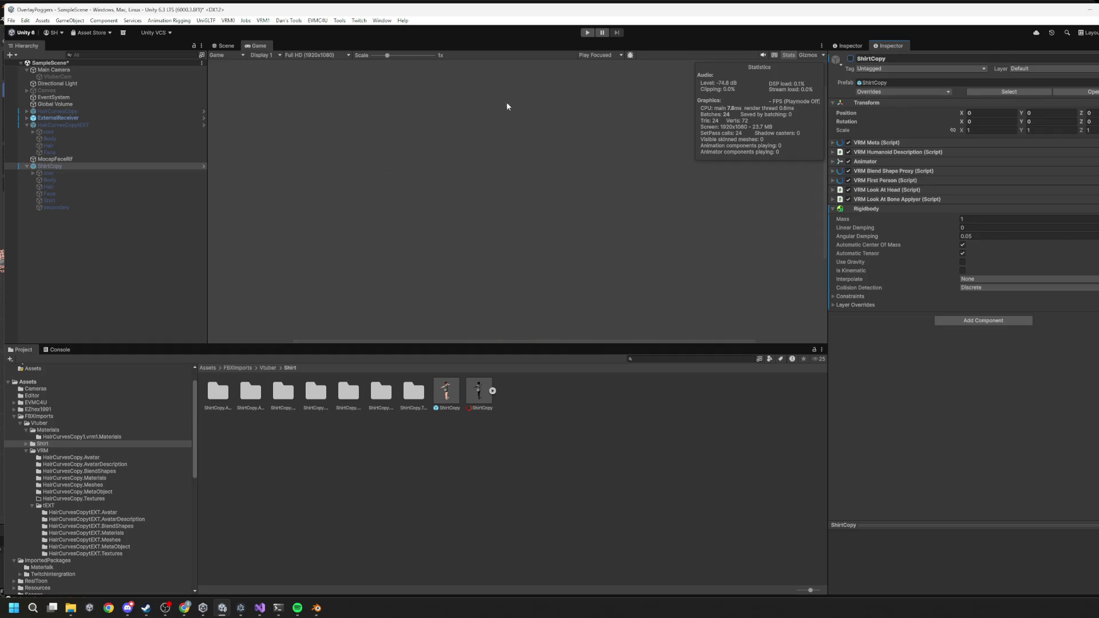
left_click(68, 125)
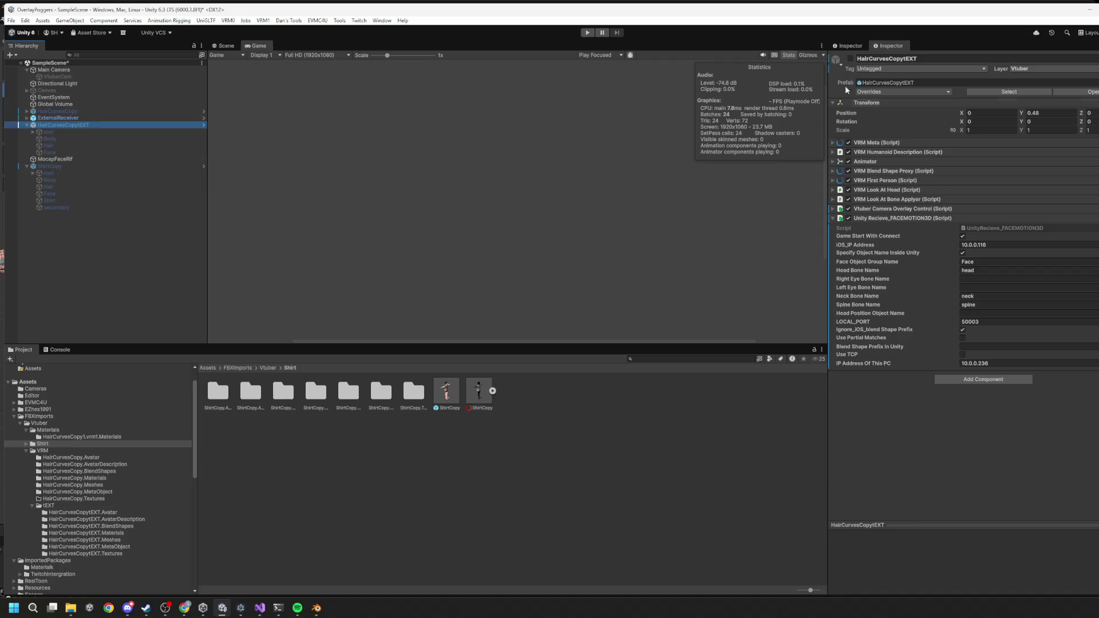
left_click(851, 59)
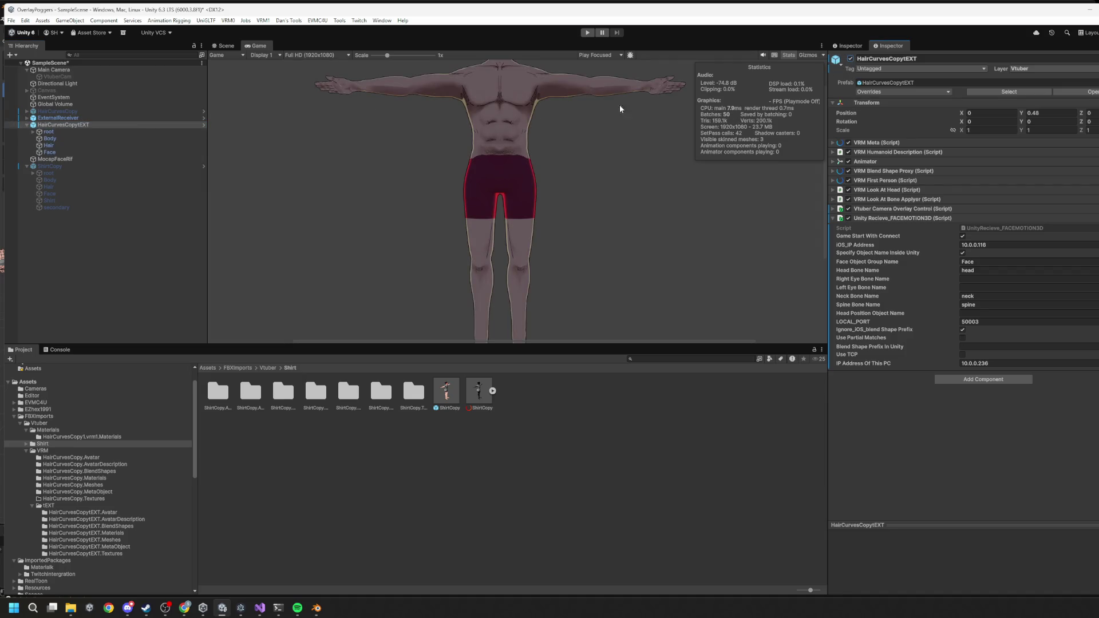
left_click(851, 59)
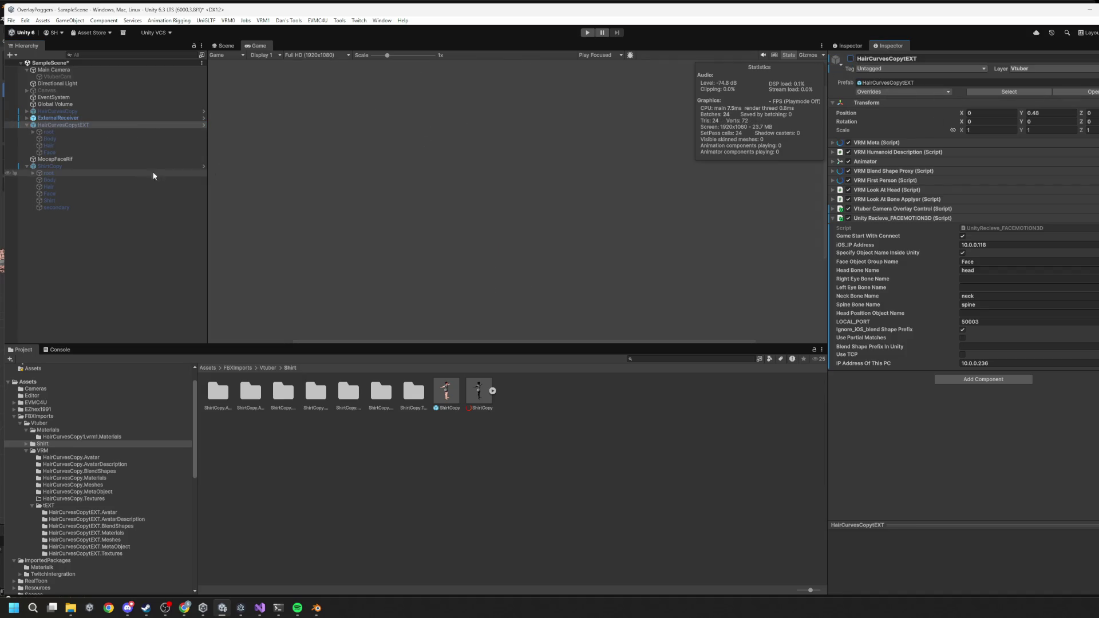
left_click(80, 159)
left_click(54, 174)
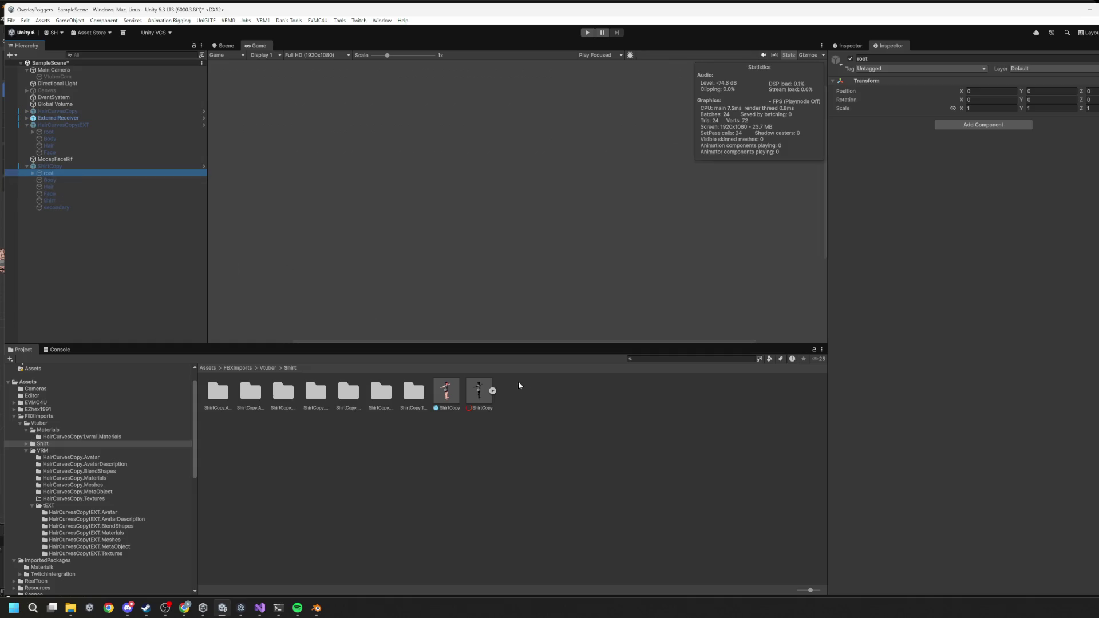
key("alt+Tab")
mouse_move(461, 375)
middle_mouse_down()
mouse_move(435, 372)
mouse_move(389, 295)
mouse_move(248, 248)
mouse_move(430, 294)
middle_mouse_up()
scroll(389, 295, "up", 3)
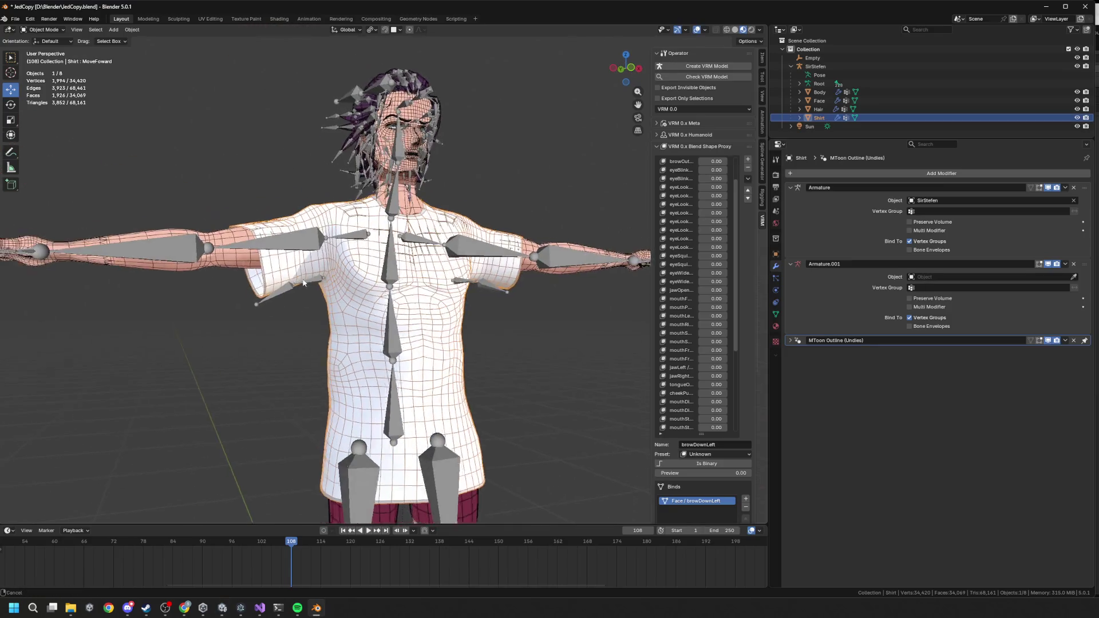
scroll(430, 294, "up", 3)
scroll(410, 312, "up", 2)
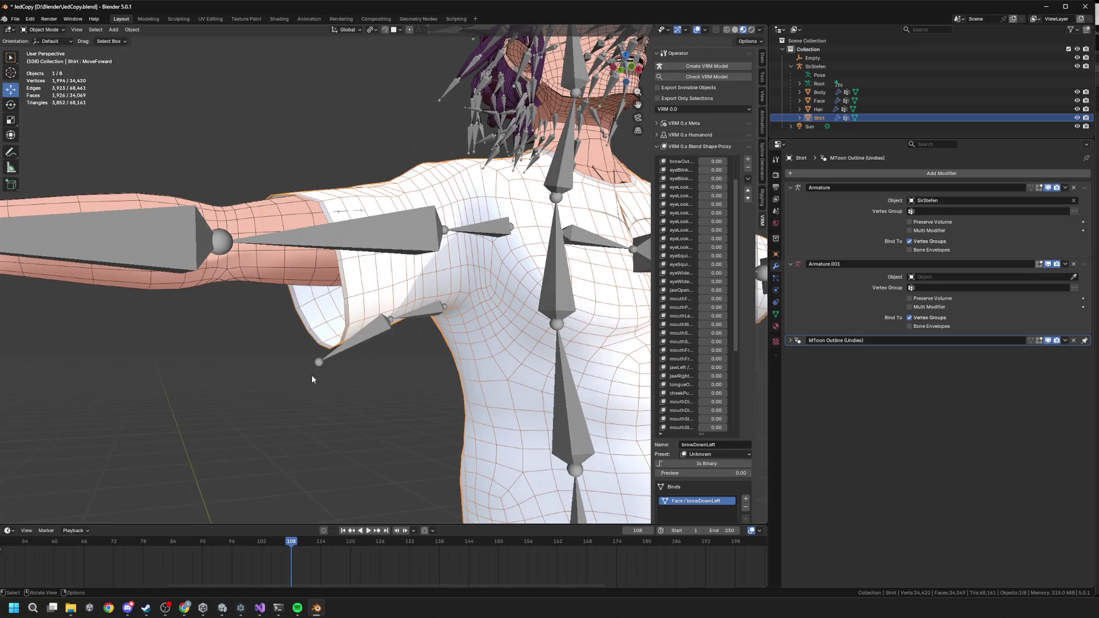
scroll(443, 352, "down", 4)
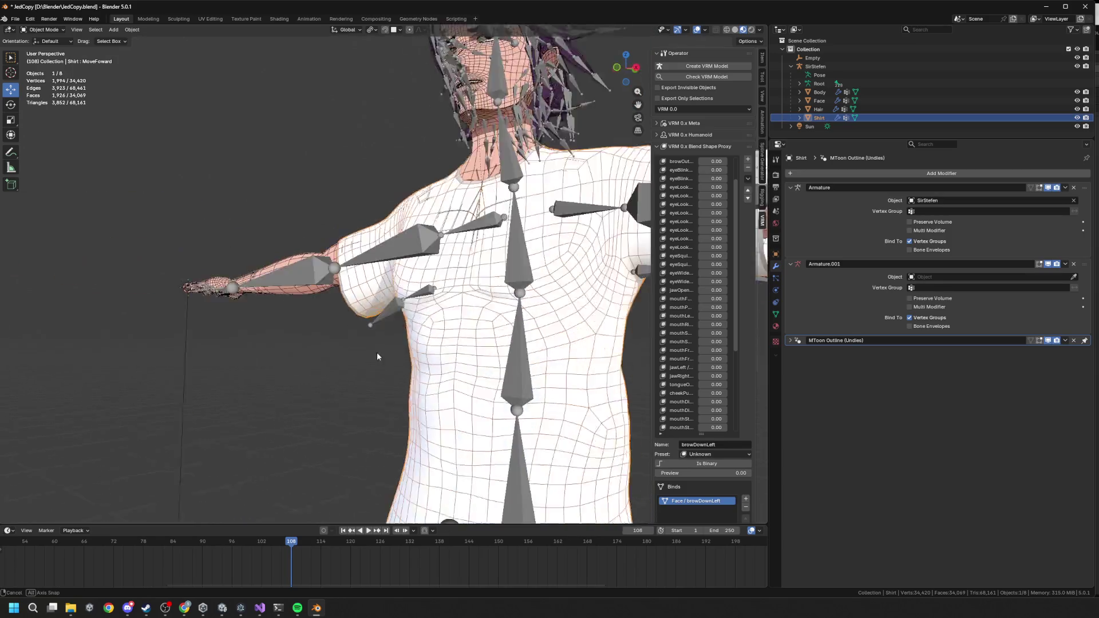
middle_click_drag(378, 355, 358, 295)
mouse_move(369, 348)
middle_mouse_down()
mouse_move(488, 359)
mouse_move(468, 332)
mouse_move(408, 372)
mouse_move(466, 342)
mouse_move(449, 344)
middle_mouse_up()
mouse_move(384, 354)
middle_mouse_down()
mouse_move(447, 350)
mouse_move(389, 343)
mouse_move(424, 272)
mouse_move(396, 285)
mouse_move(437, 348)
mouse_move(457, 356)
middle_mouse_up()
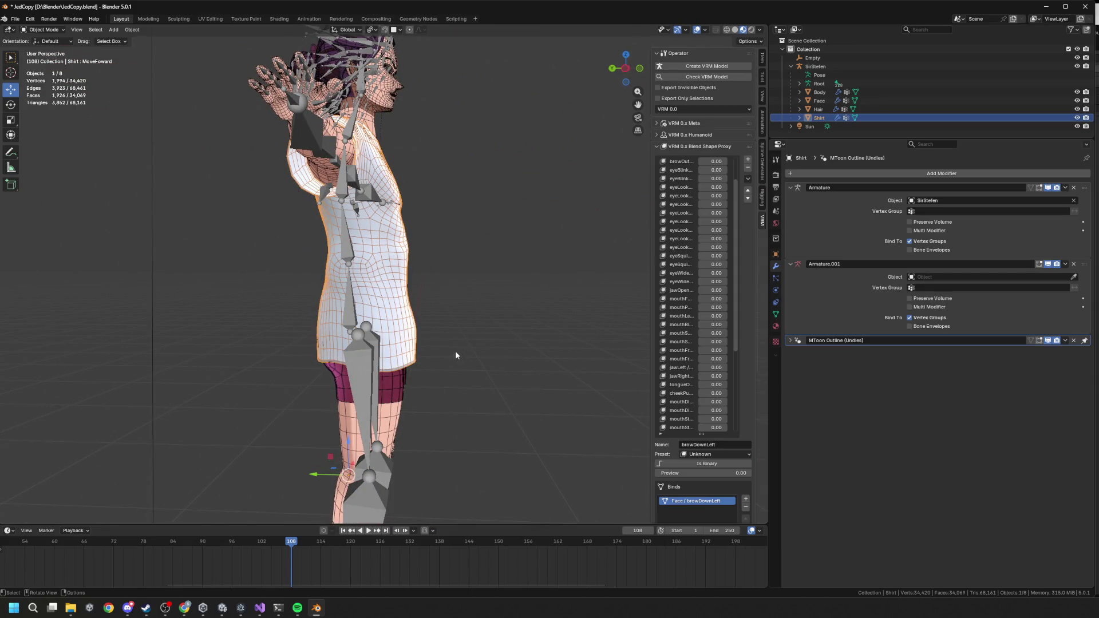
mouse_move(343, 311)
middle_mouse_down()
mouse_move(310, 273)
mouse_move(321, 296)
mouse_move(257, 331)
mouse_move(392, 289)
middle_mouse_up()
mouse_move(409, 336)
middle_mouse_down()
mouse_move(482, 285)
mouse_move(516, 304)
mouse_move(520, 277)
mouse_move(489, 296)
mouse_move(552, 313)
mouse_move(416, 334)
middle_mouse_up()
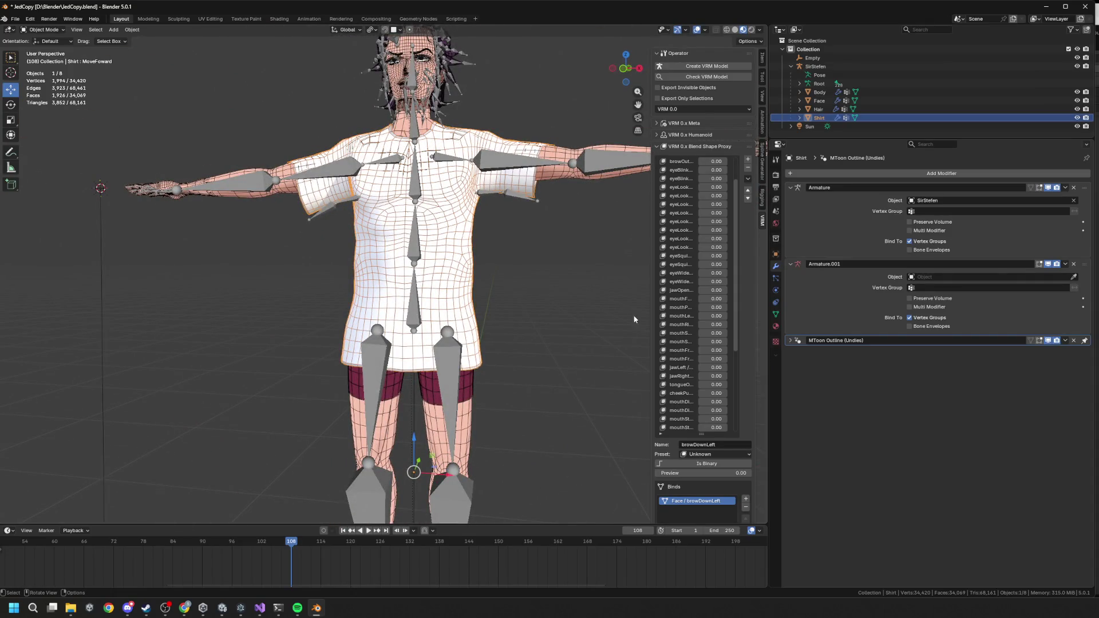
scroll(452, 305, "down", 2)
key("alt+Tab")
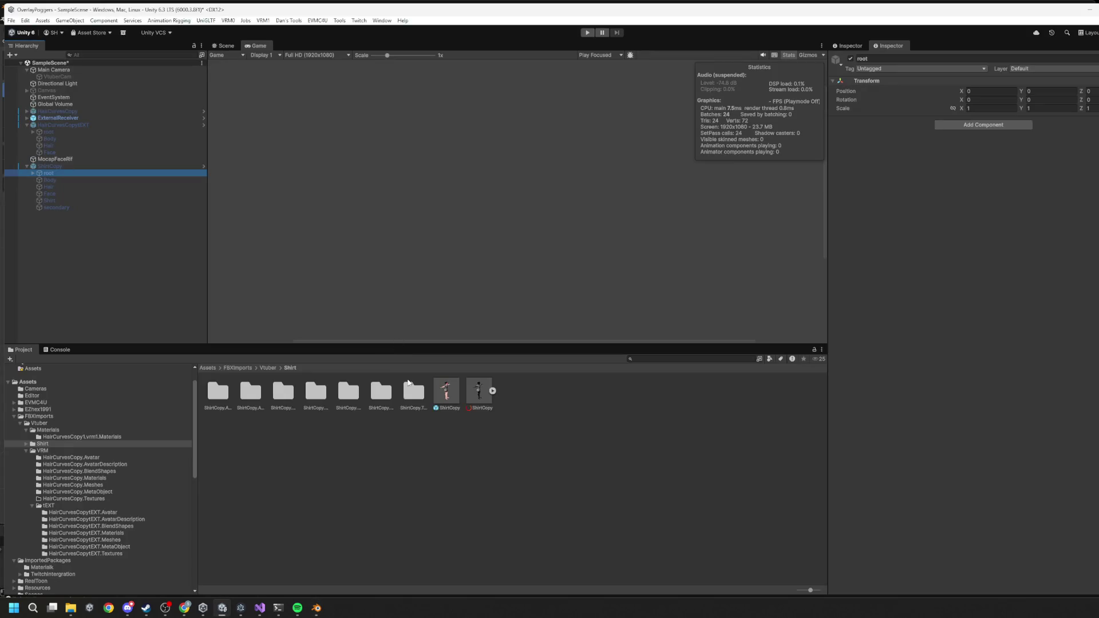
Step: Run a quick play test, then re-enable the ShirtCopy avatar in the Inspector
left_click(586, 33)
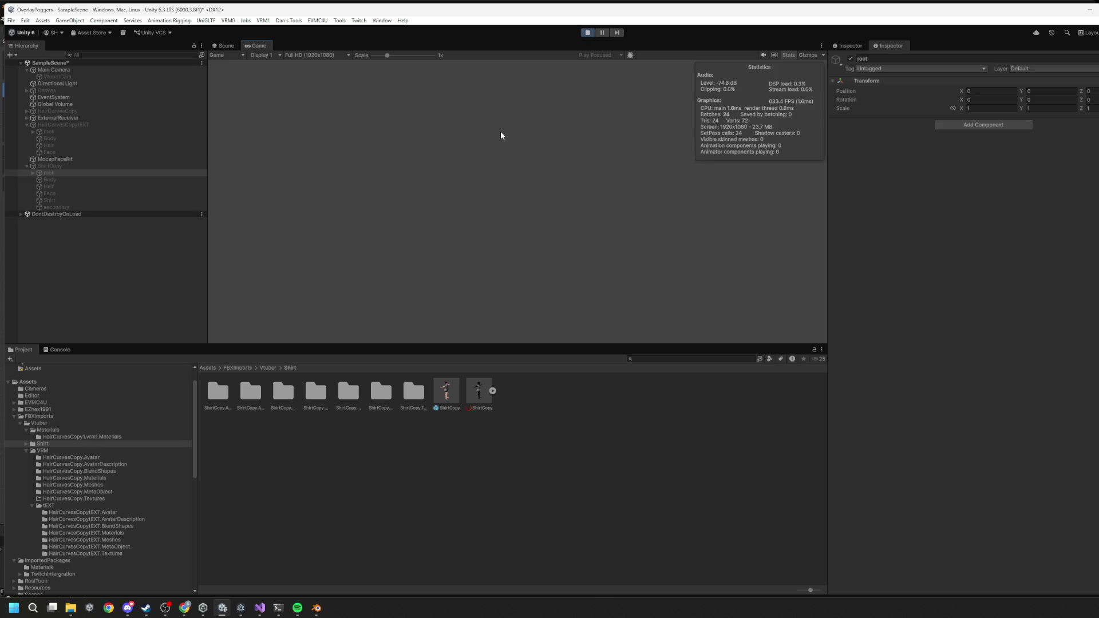
left_click(583, 33)
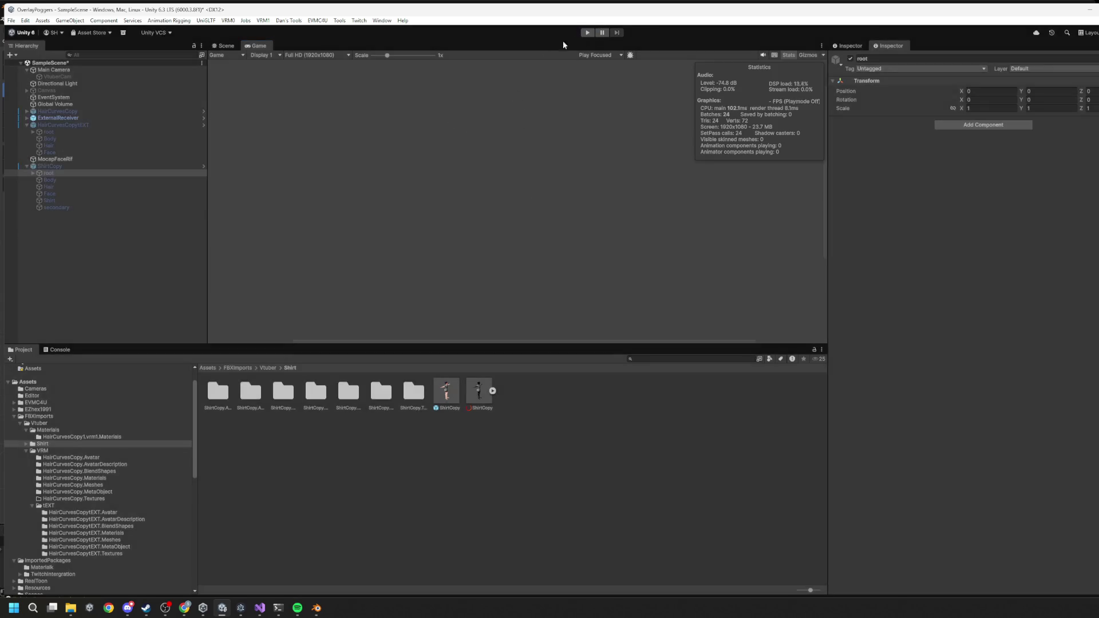
left_click(91, 171)
key("Left")
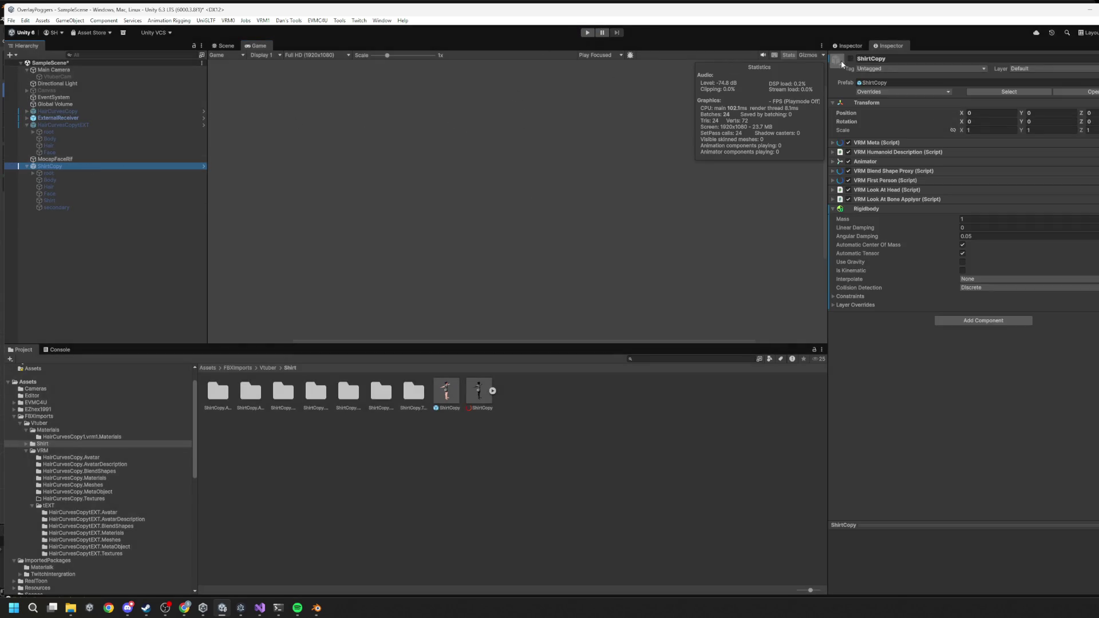
left_click(851, 58)
Step: Play-test ShirtCopy, dragging it right in the Game view, then stop
left_click(588, 32)
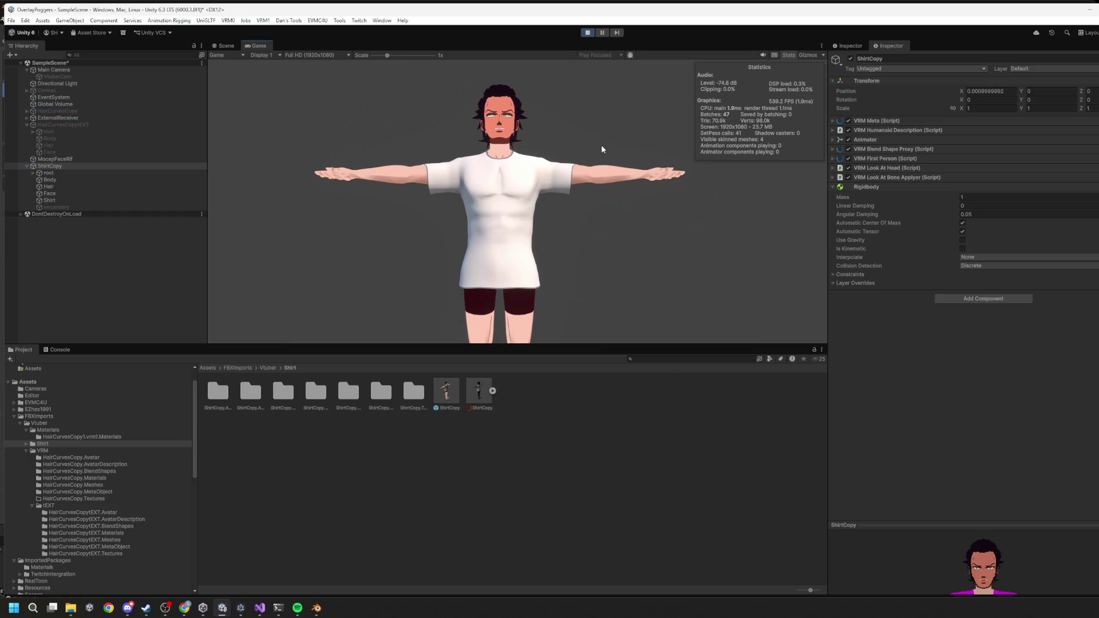
mouse_move(608, 155)
left_mouse_down()
mouse_move(565, 221)
mouse_move(660, 239)
left_mouse_up()
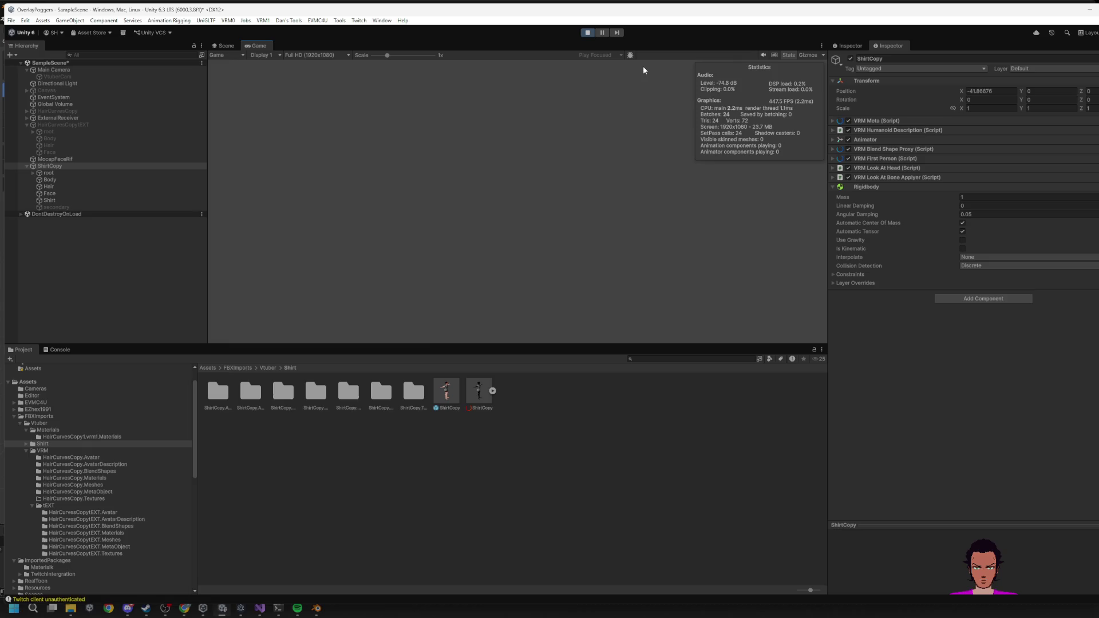
left_click(592, 33)
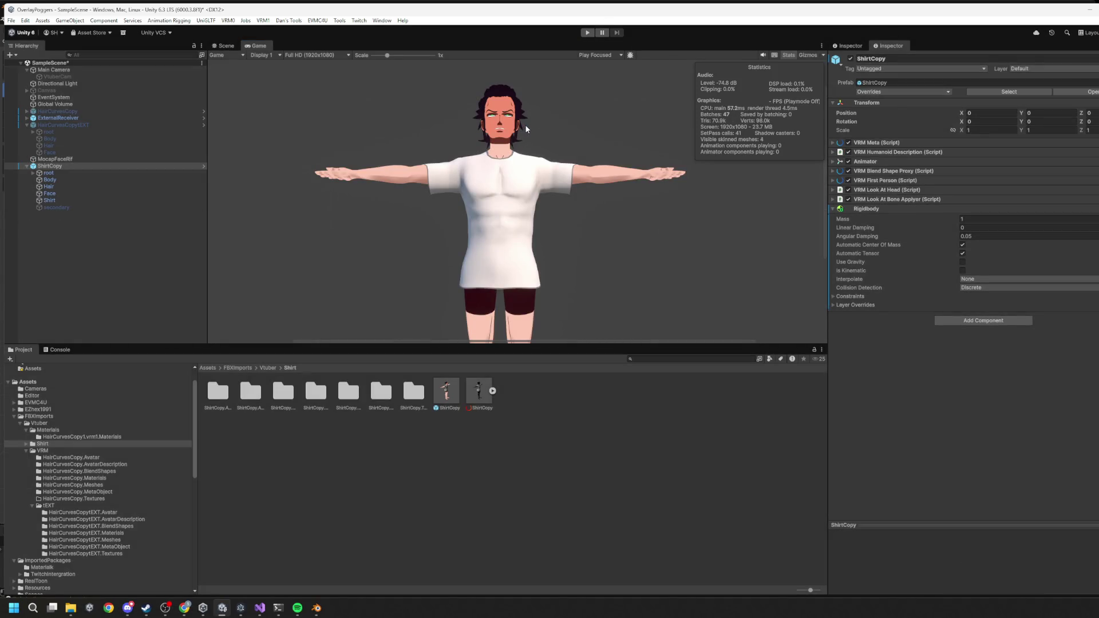
Step: Back in Blender, zoom and orbit onto the shirt torso, toggle Edit Mode, and view its properties
key("alt+Tab")
middle_click_drag(533, 171, 566, 205)
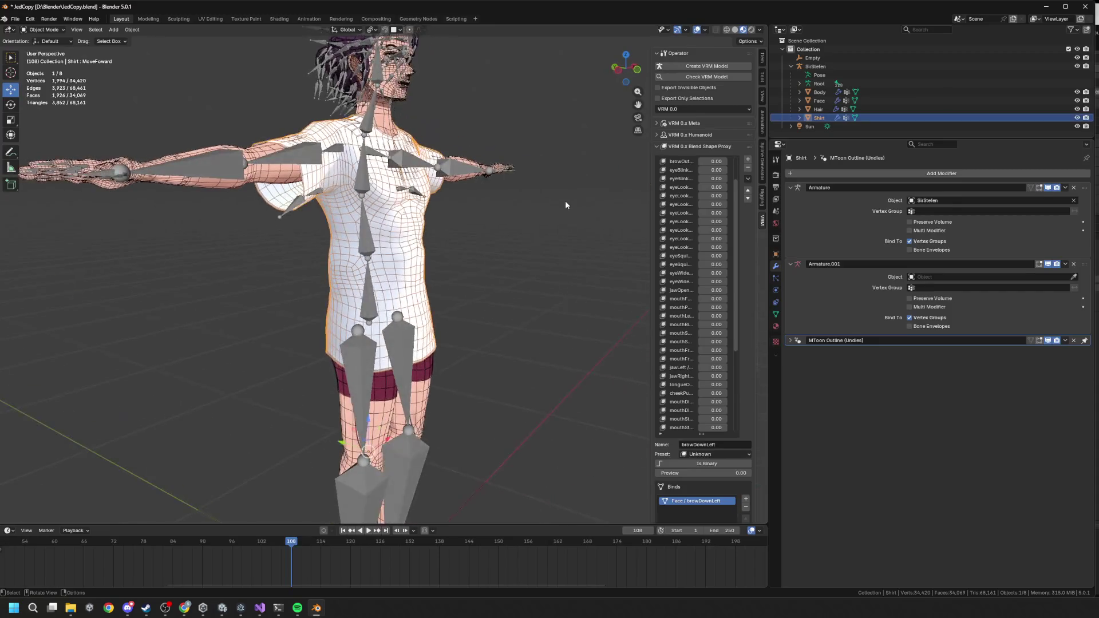
scroll(518, 235, "up", 6)
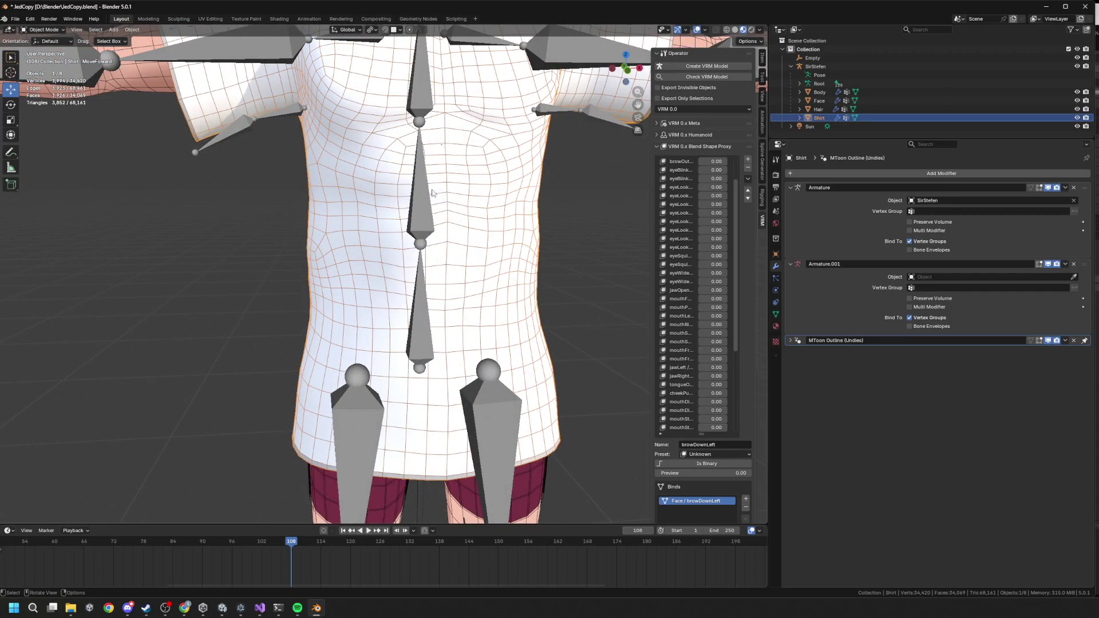
middle_click_drag(432, 193, 443, 194)
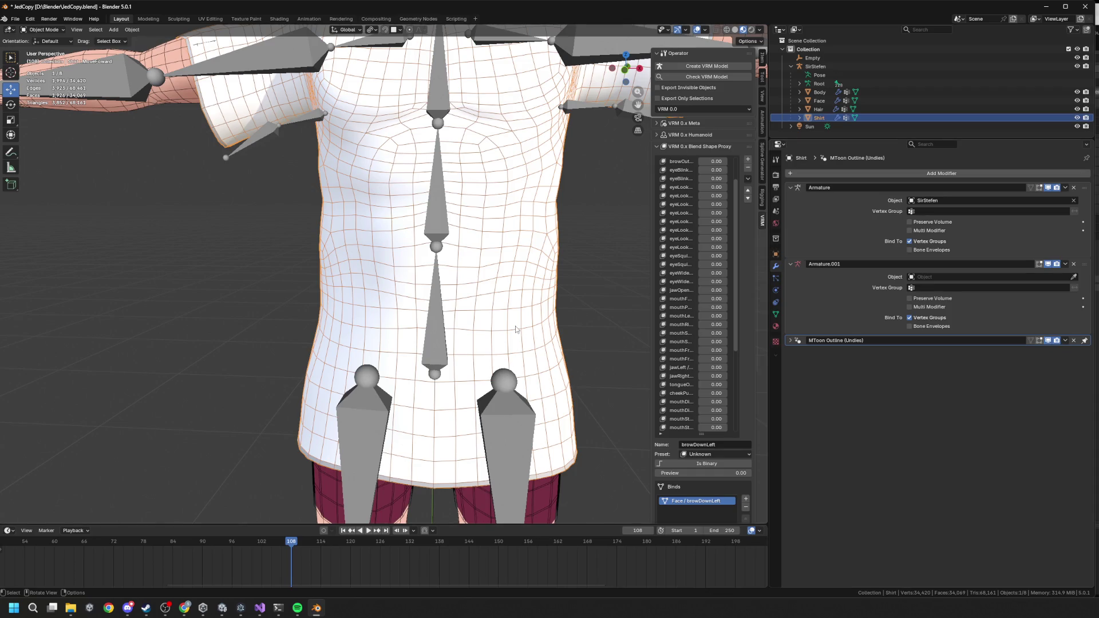
scroll(516, 329, "down", 6)
key("Tab")
key("Tab")
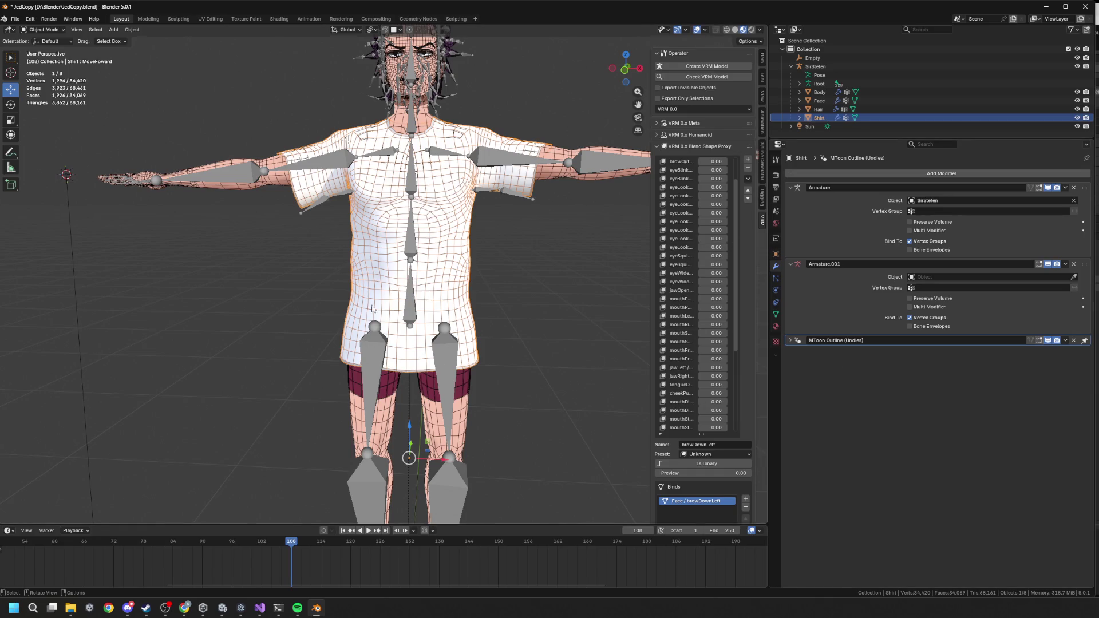
left_click(775, 254)
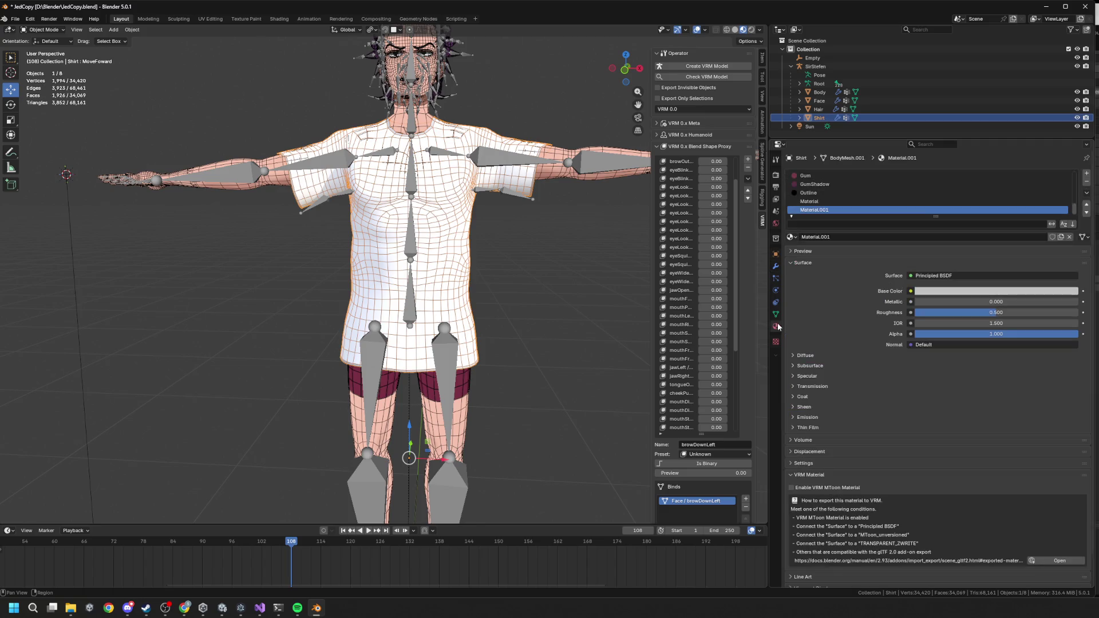
Step: Set the Shirt's MoveLeft shape key value to 1.000 so the shirt deforms
left_click(775, 314)
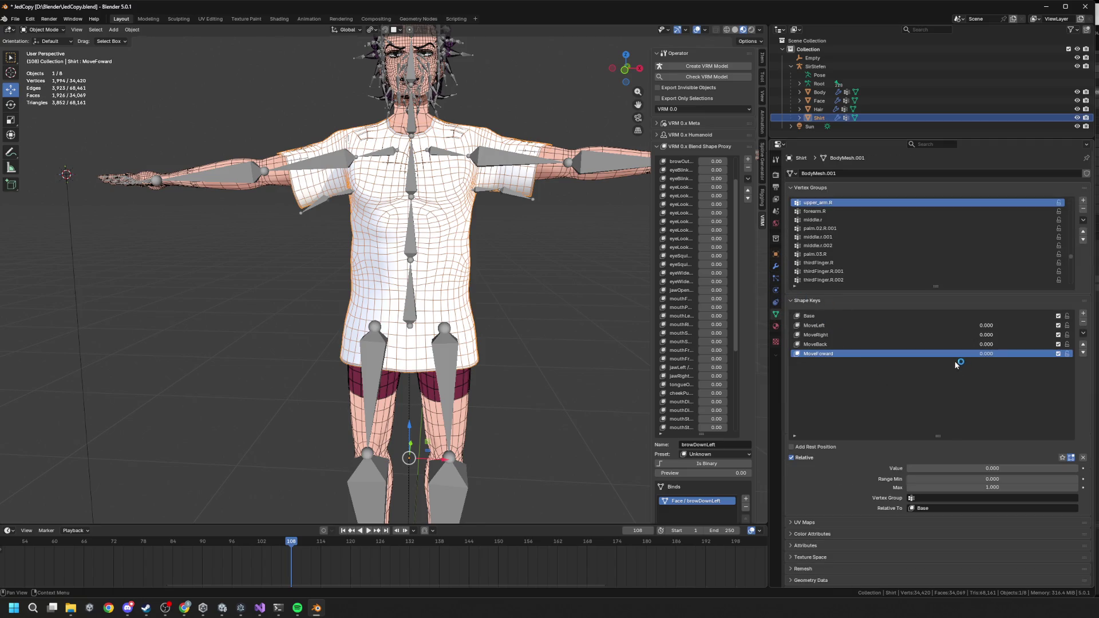
left_click(840, 327)
left_click_drag(945, 469, 1078, 468)
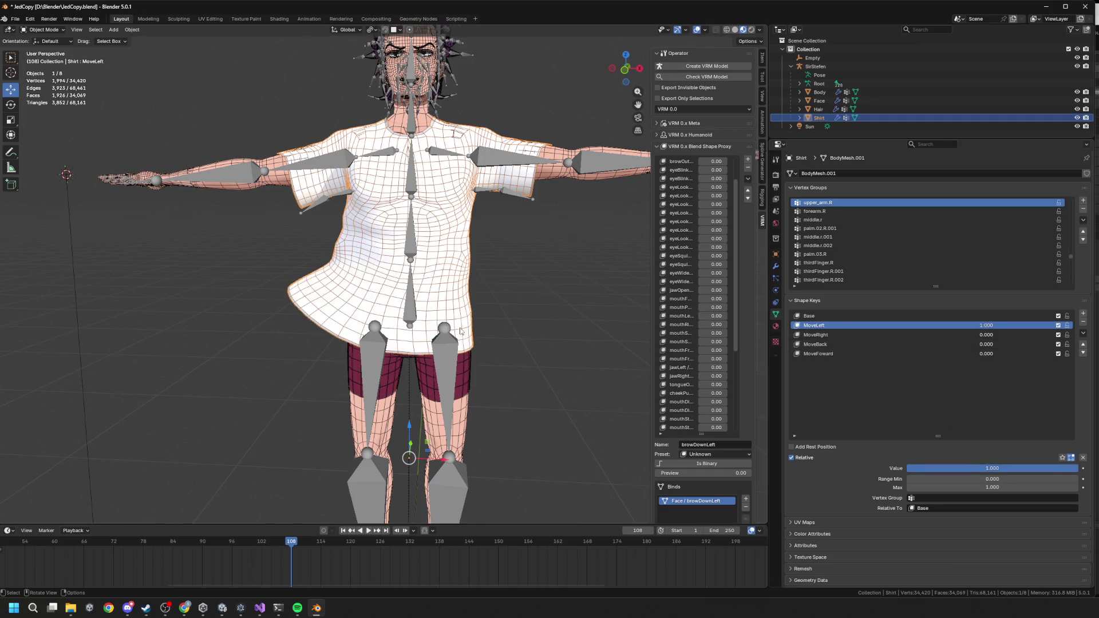
scroll(463, 329, "up", 1)
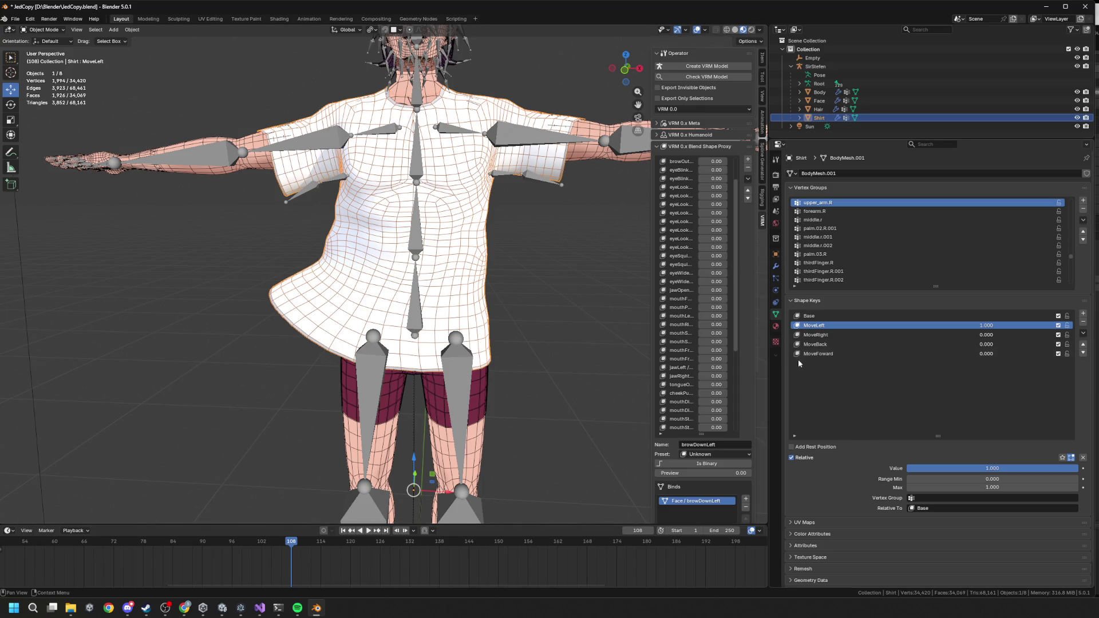
Step: Bring up the Shirt's Material.001 settings (Principled BSDF, Roughness 0.500, Alpha 1.000)
left_click(776, 327)
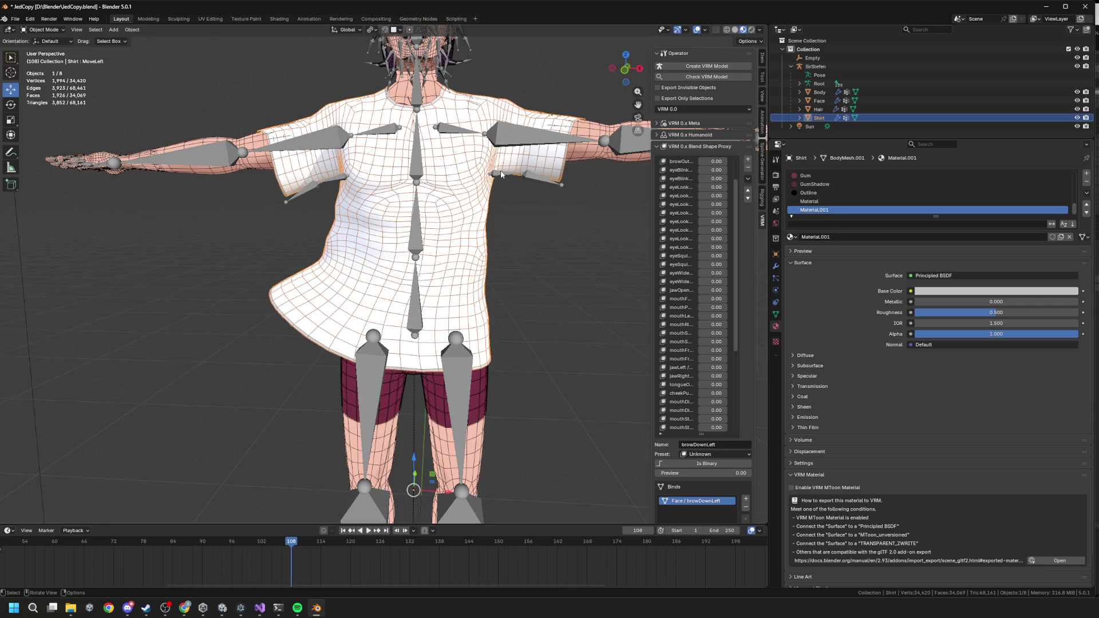
middle_click_drag(394, 212, 402, 217)
scroll(402, 229, "up", 4)
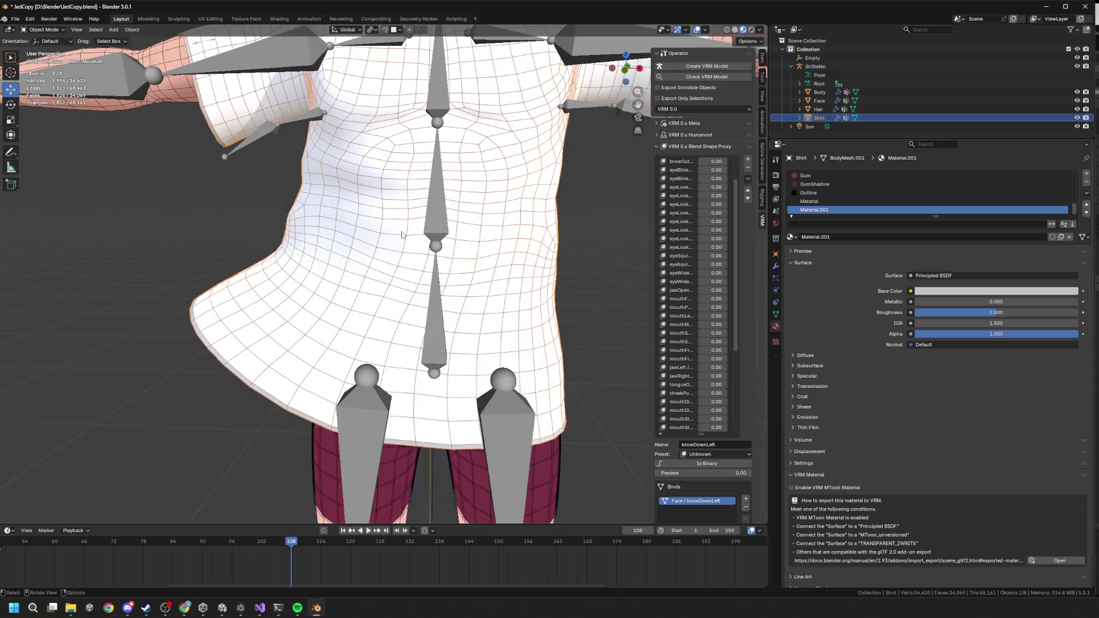
scroll(400, 235, "down", 3)
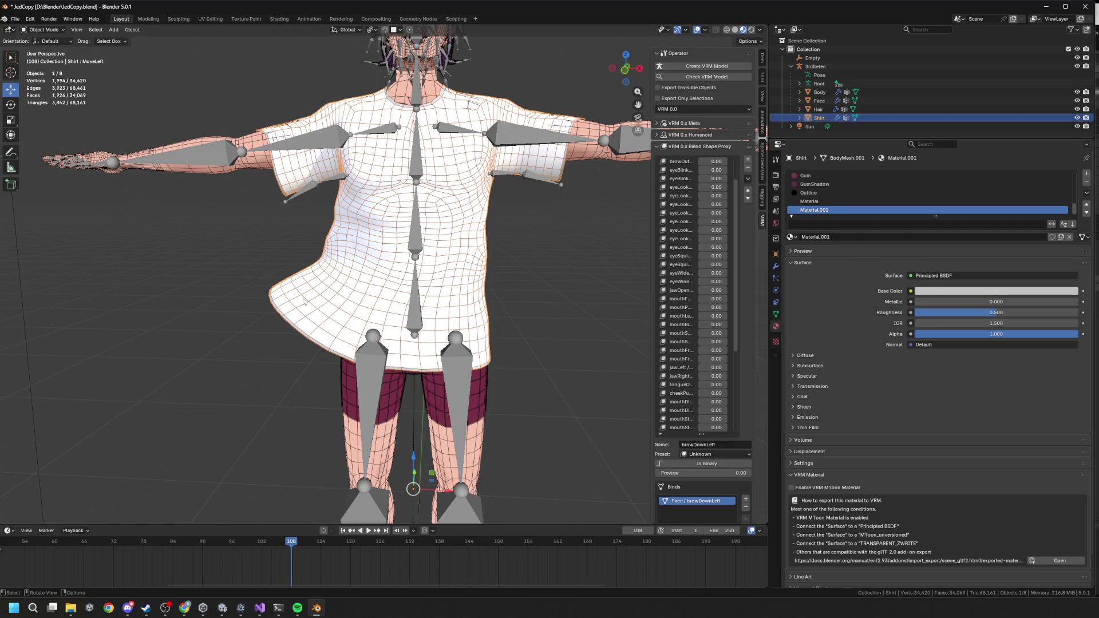
middle_click_drag(357, 258, 338, 293)
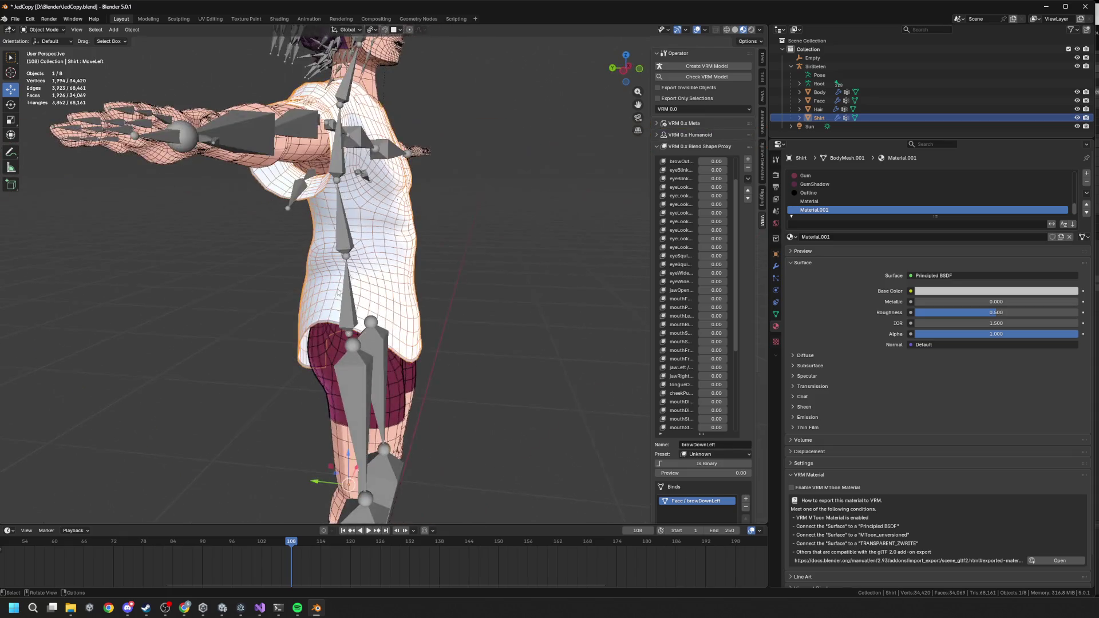
middle_click_drag(354, 204, 438, 276)
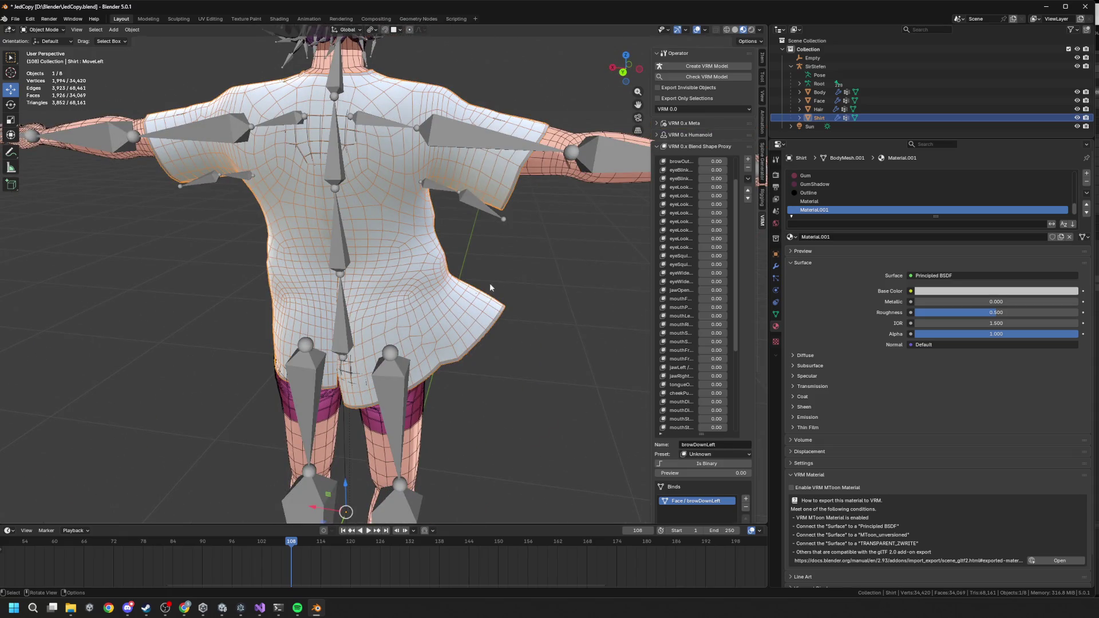
middle_click_drag(437, 216, 442, 218)
middle_click_drag(454, 267, 447, 294)
middle_click_drag(379, 311, 379, 304)
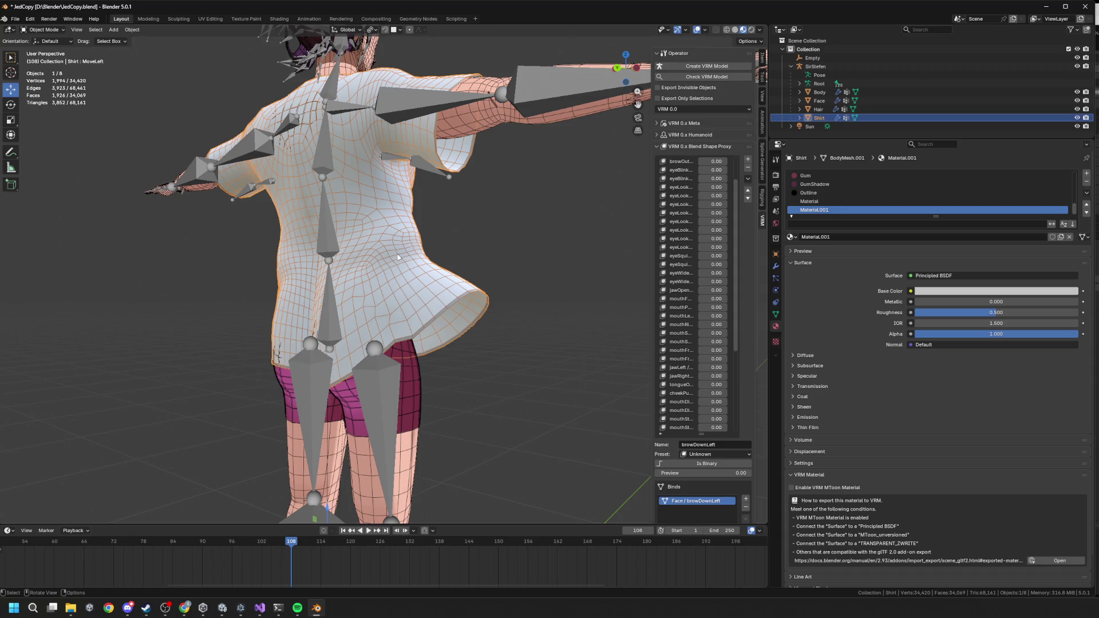
mouse_move(429, 237)
middle_mouse_down()
mouse_move(427, 251)
mouse_move(376, 245)
mouse_move(463, 252)
middle_mouse_up()
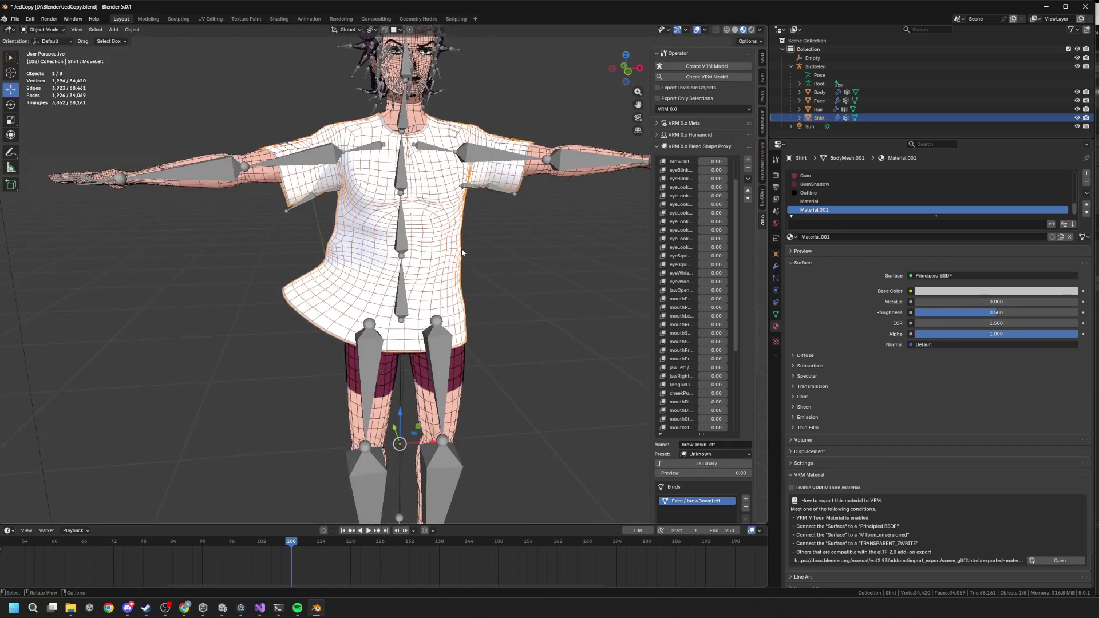
key("Tab")
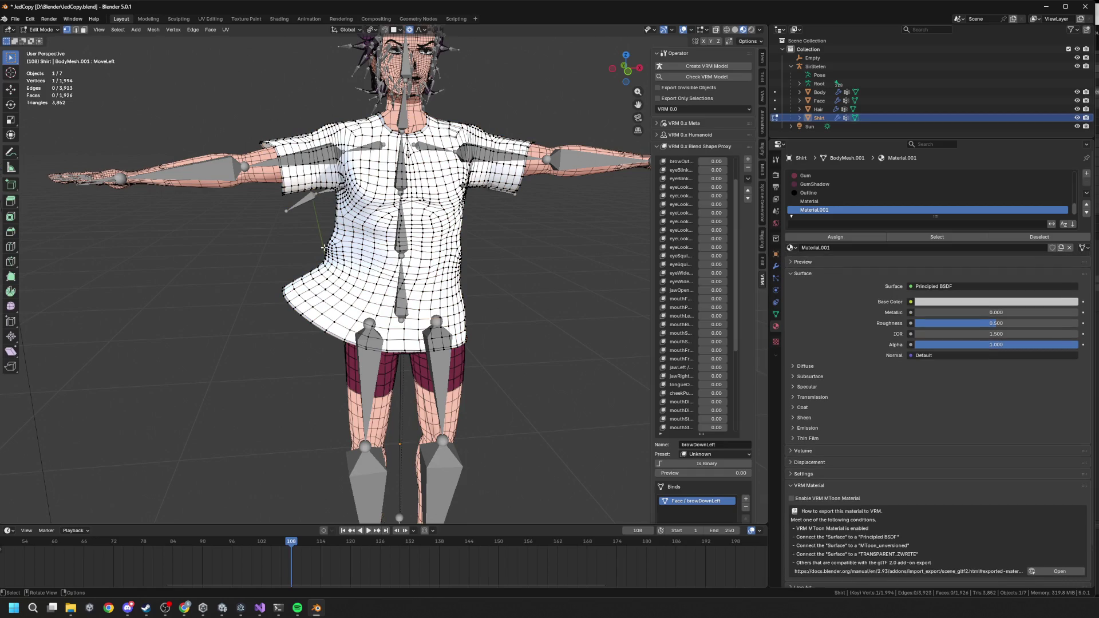
key("Tab")
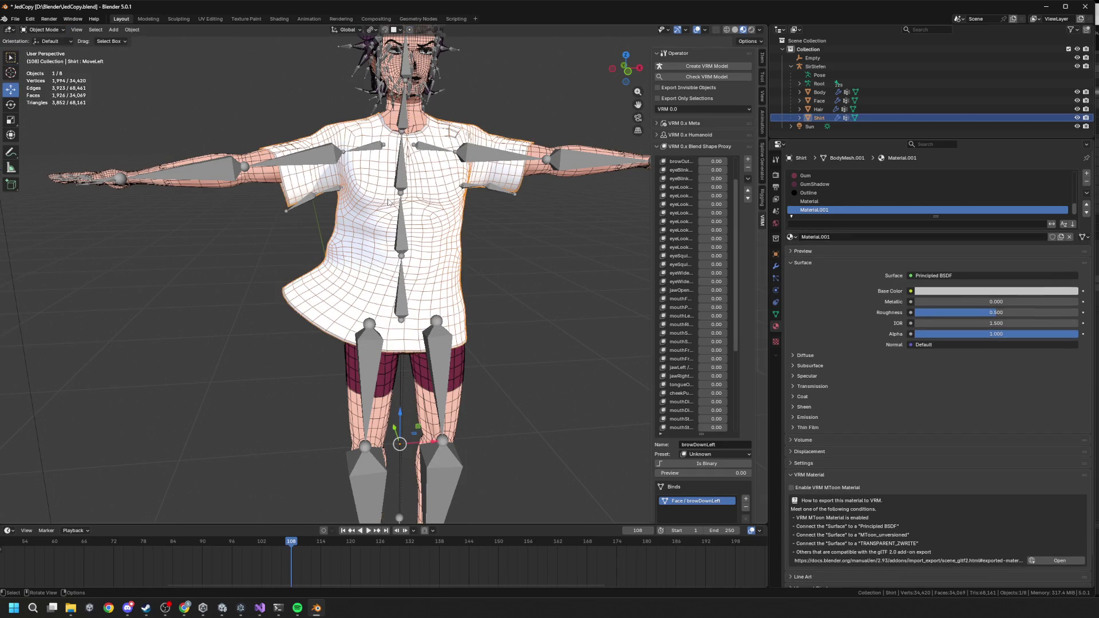
middle_click_drag(457, 252, 494, 258)
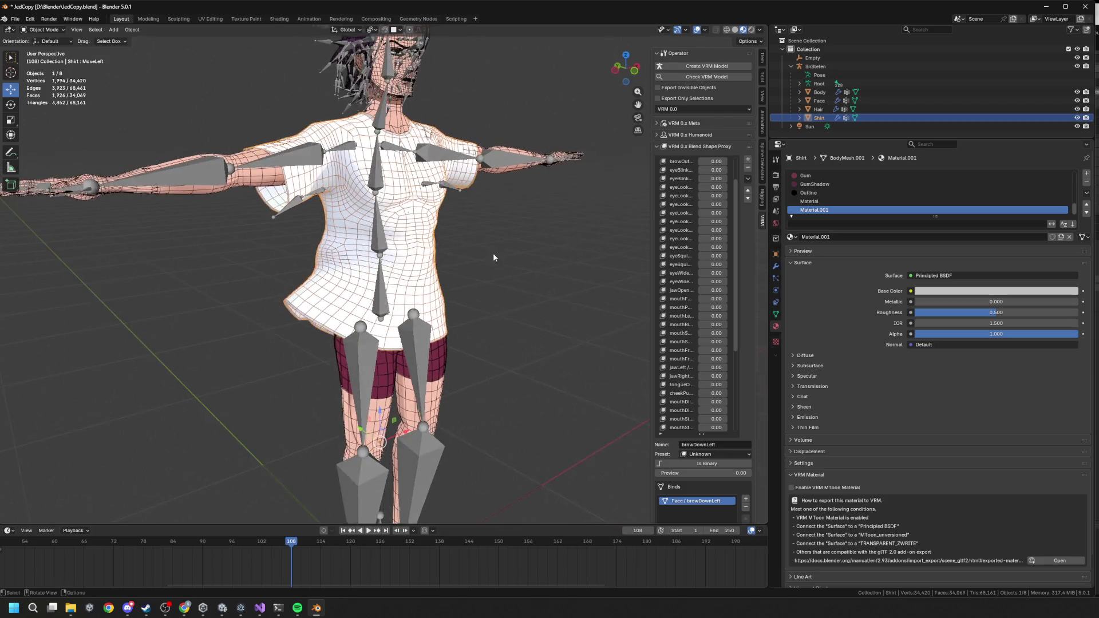
middle_click_drag(421, 258, 490, 239)
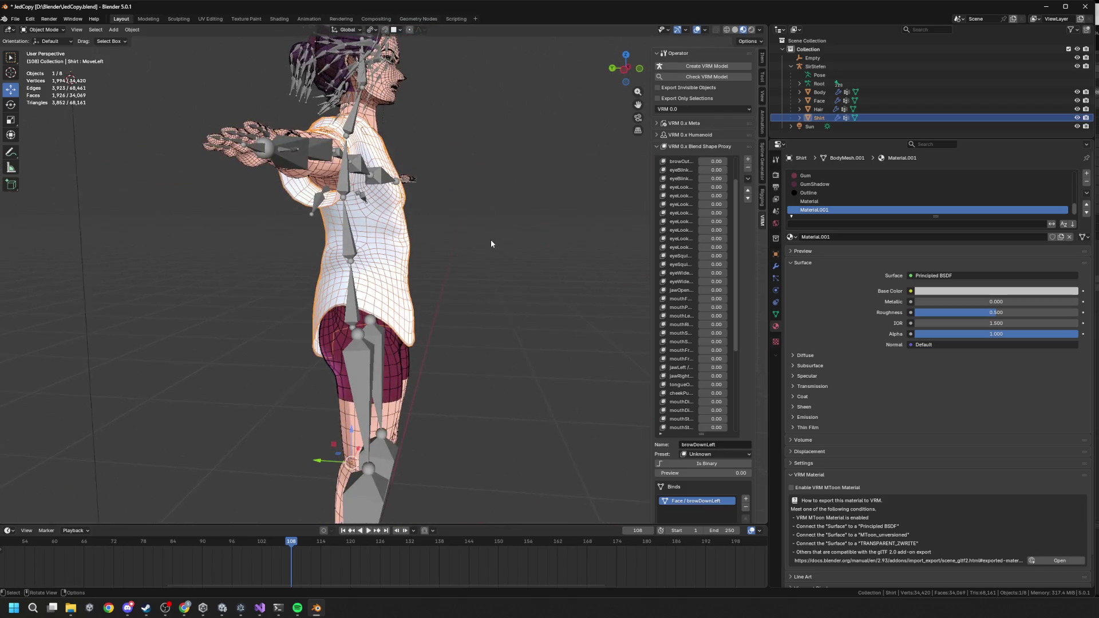
scroll(414, 261, "down", 3)
mouse_move(416, 264)
middle_mouse_down()
mouse_move(427, 211)
mouse_move(510, 217)
mouse_move(522, 231)
mouse_move(477, 257)
mouse_move(504, 257)
middle_mouse_up()
scroll(478, 257, "up", 5)
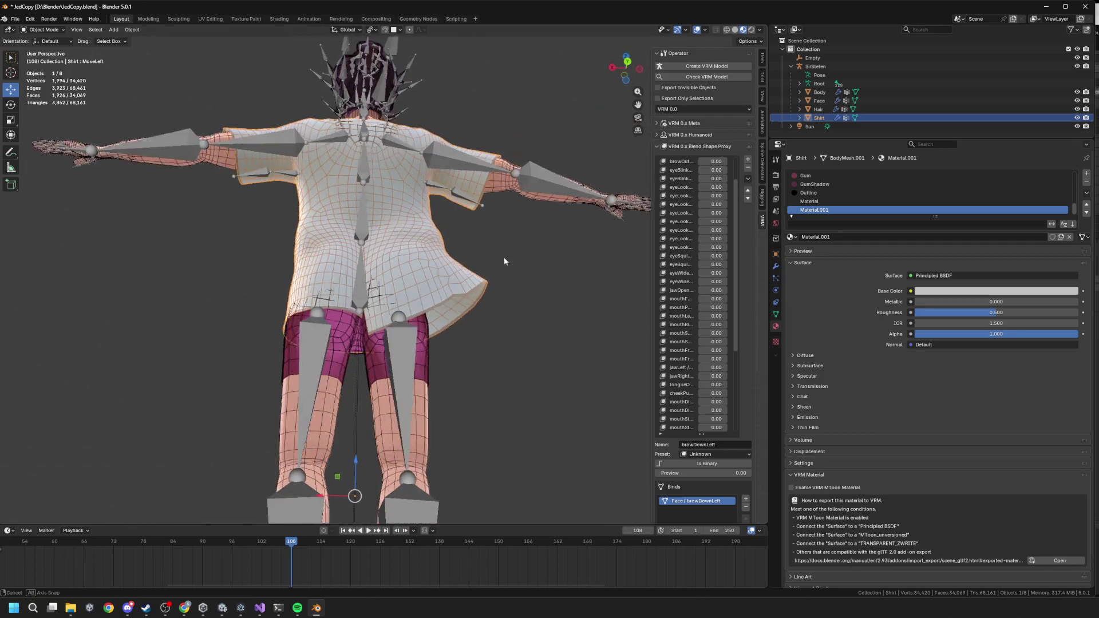
scroll(471, 235, "down", 3)
mouse_move(366, 291)
middle_mouse_down()
mouse_move(294, 317)
mouse_move(208, 318)
middle_mouse_up()
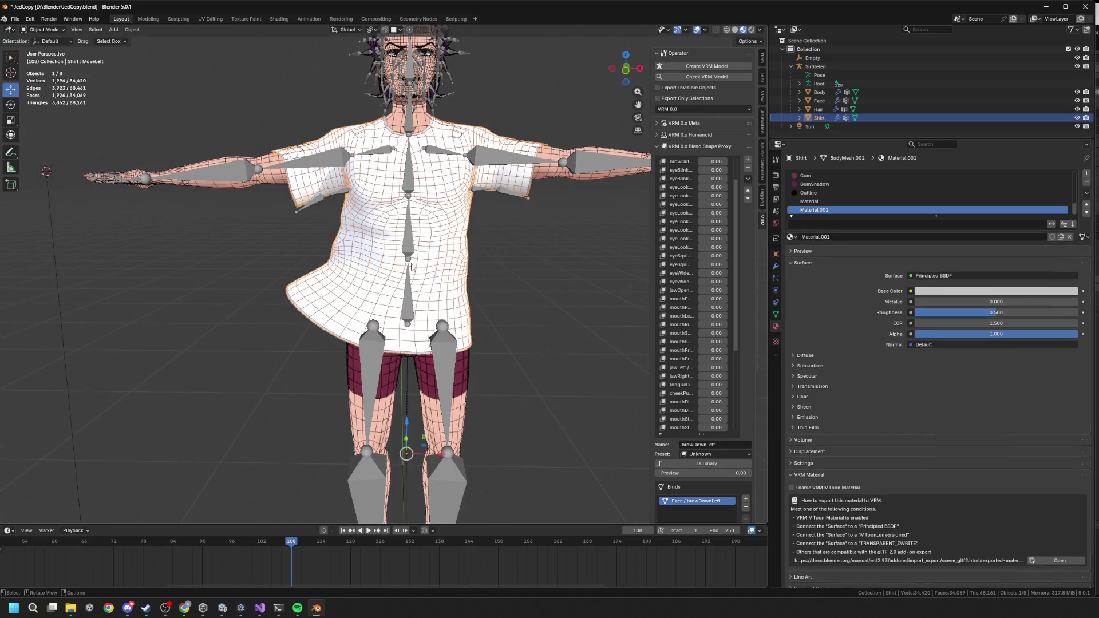
Step: Duplicate the shirt as Shirt.001 and drop the copy along X beside the avatar
left_click(50, 30)
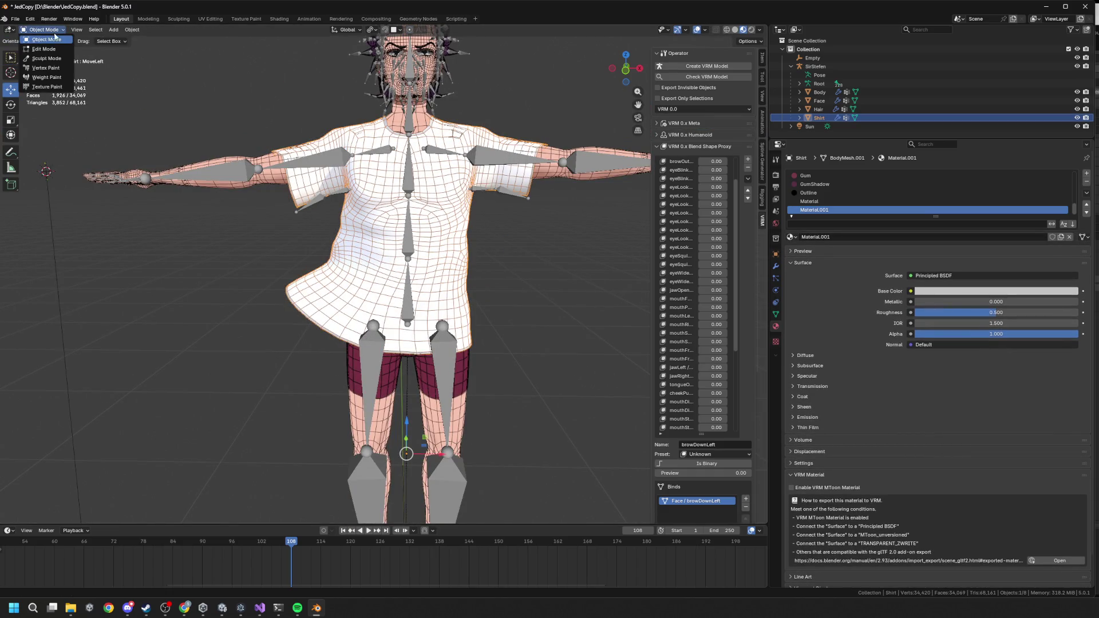
left_click(55, 37)
key("shift+d")
key("x")
left_click(645, 252)
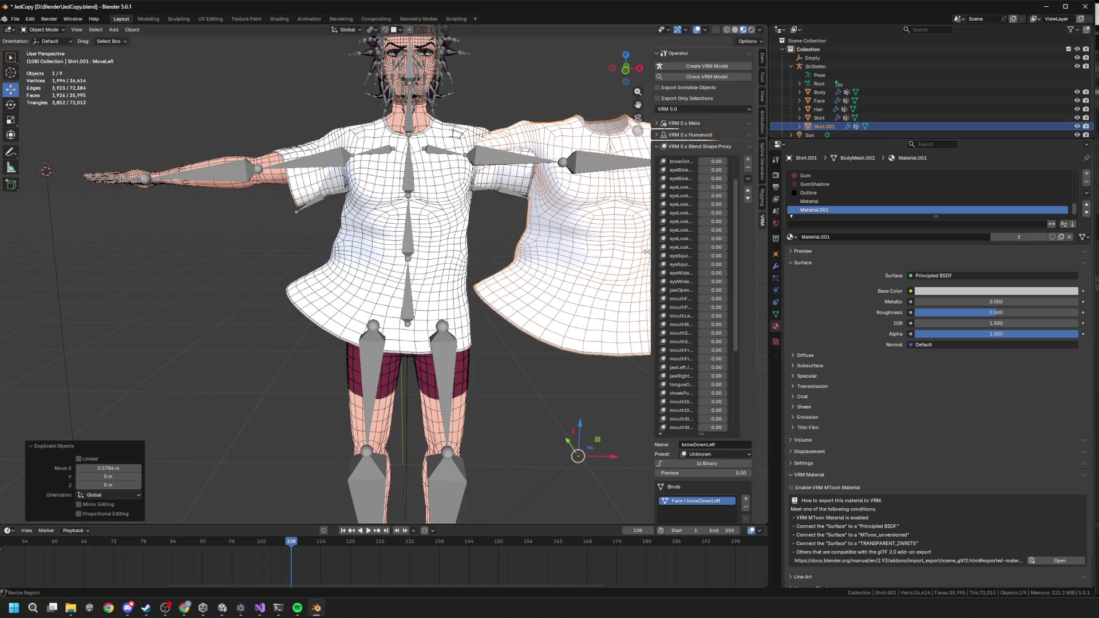
middle_click_drag(646, 252, 480, 231)
scroll(480, 231, "down", 5)
Step: Reposition Shirt.001 along X to about 0.19768 m beside the avatar
key("g")
key("x")
left_click(570, 250)
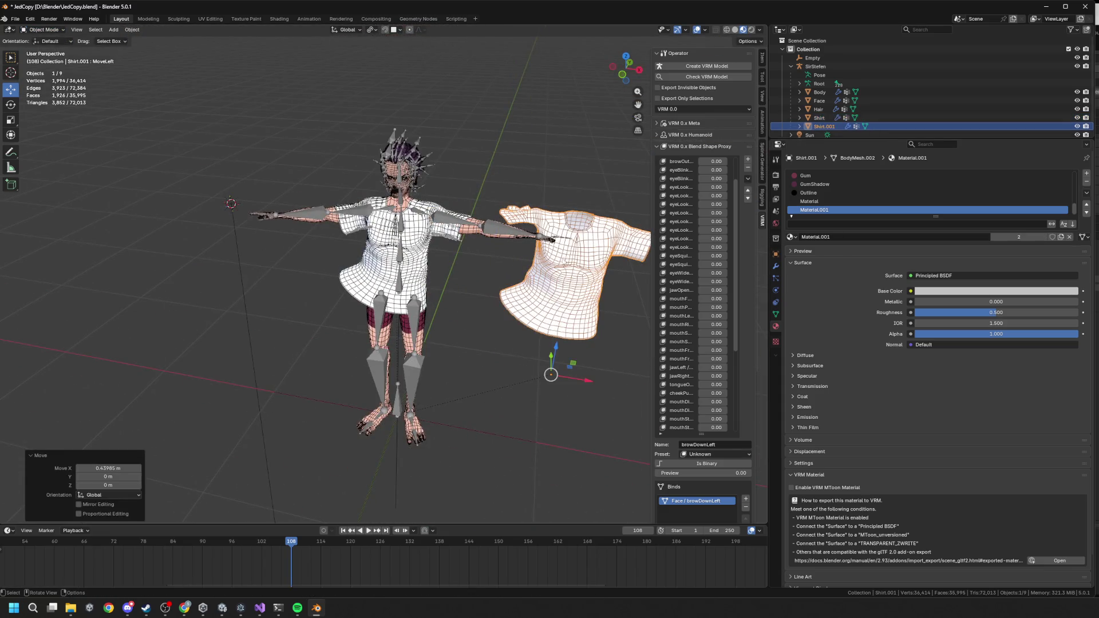
key("g")
key("x")
left_click(597, 277)
Step: Frame Shirt.001 with View Selected and switch it into Sculpt Mode
key("grave")
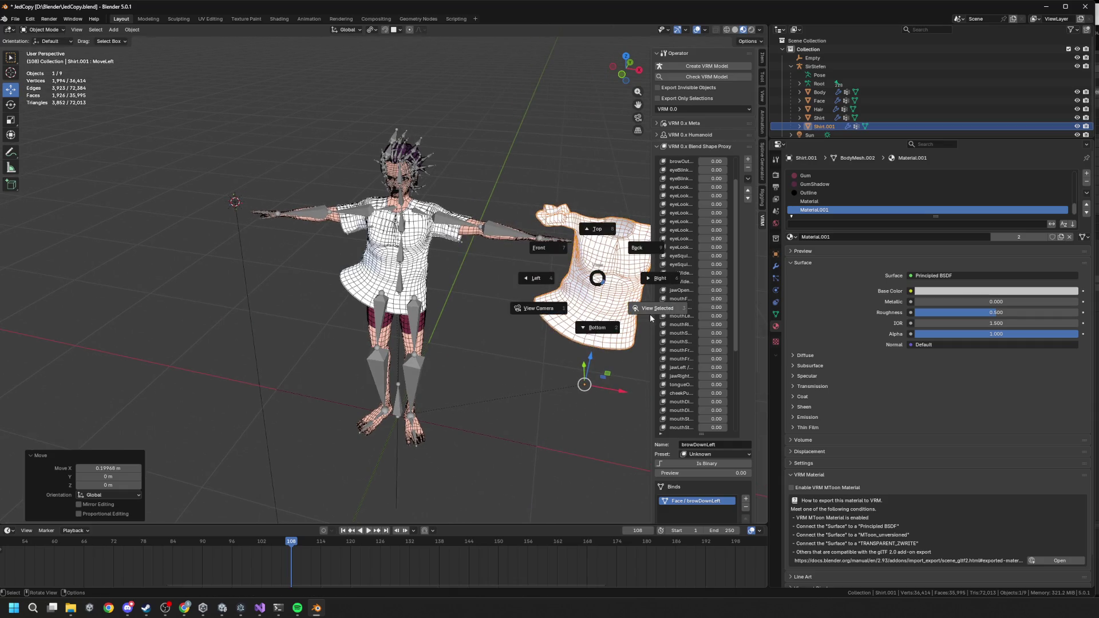
left_click(650, 318)
key("Tab")
key("Tab")
left_click(43, 29)
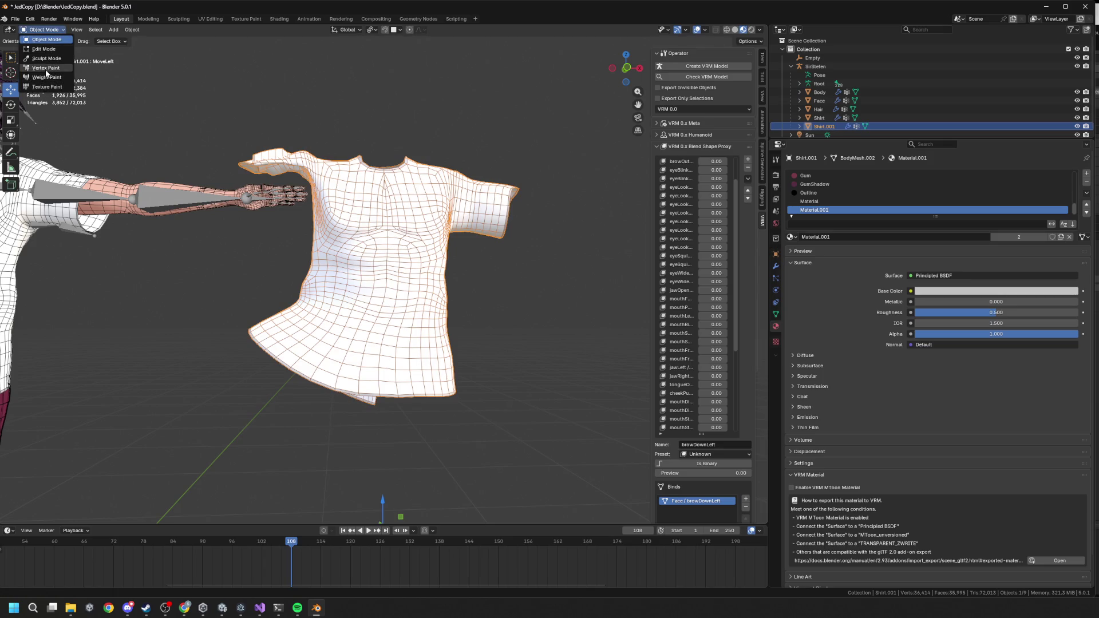
left_click(45, 58)
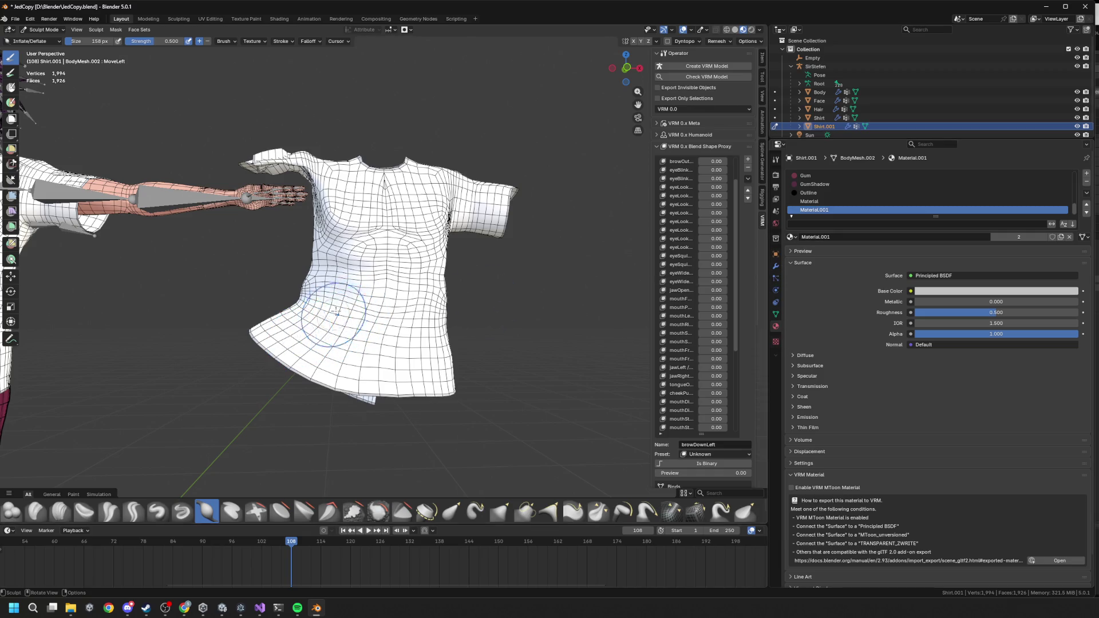
Step: Zoom onto Shirt.001's torso and enable Dyntopo, confirming the triangulation warning
middle_click_drag(336, 310, 366, 286)
scroll(366, 286, "up", 5)
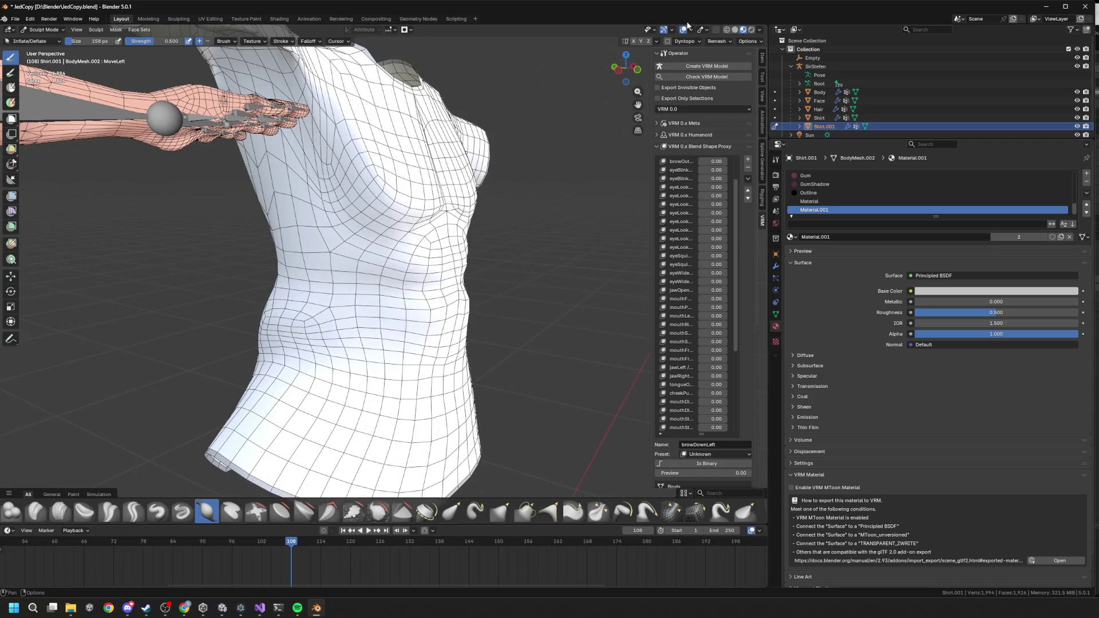
left_click(668, 42)
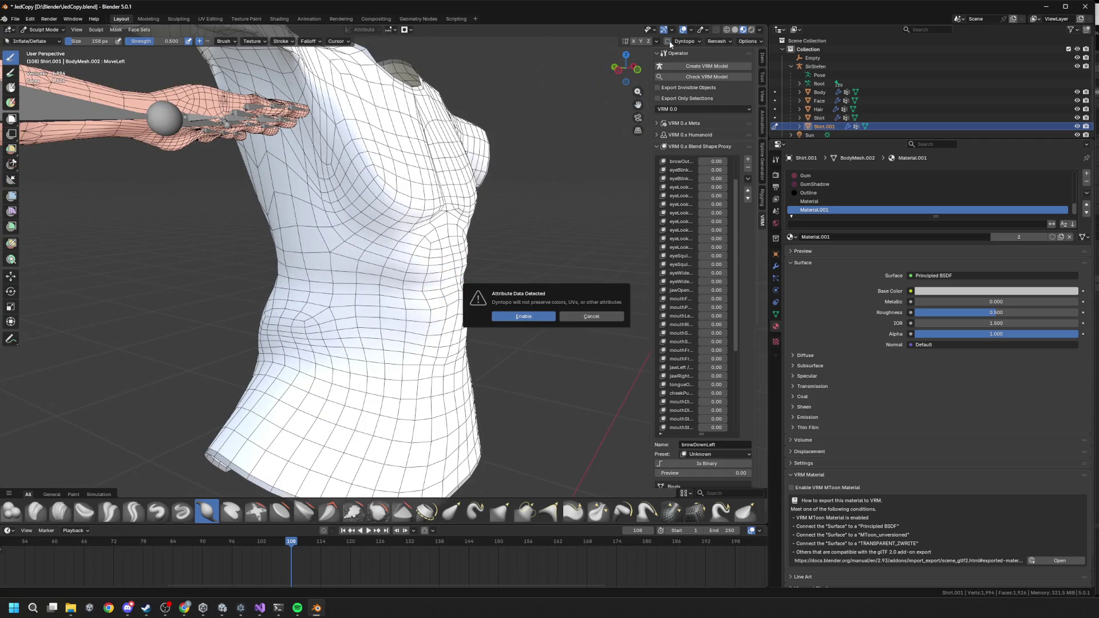
left_click(522, 318)
Step: Inflate muscle shapes into the chest and abdomen of Shirt.001
left_click_drag(393, 311, 372, 286)
mouse_move(372, 286)
middle_mouse_down()
mouse_move(419, 289)
mouse_move(378, 313)
middle_mouse_up()
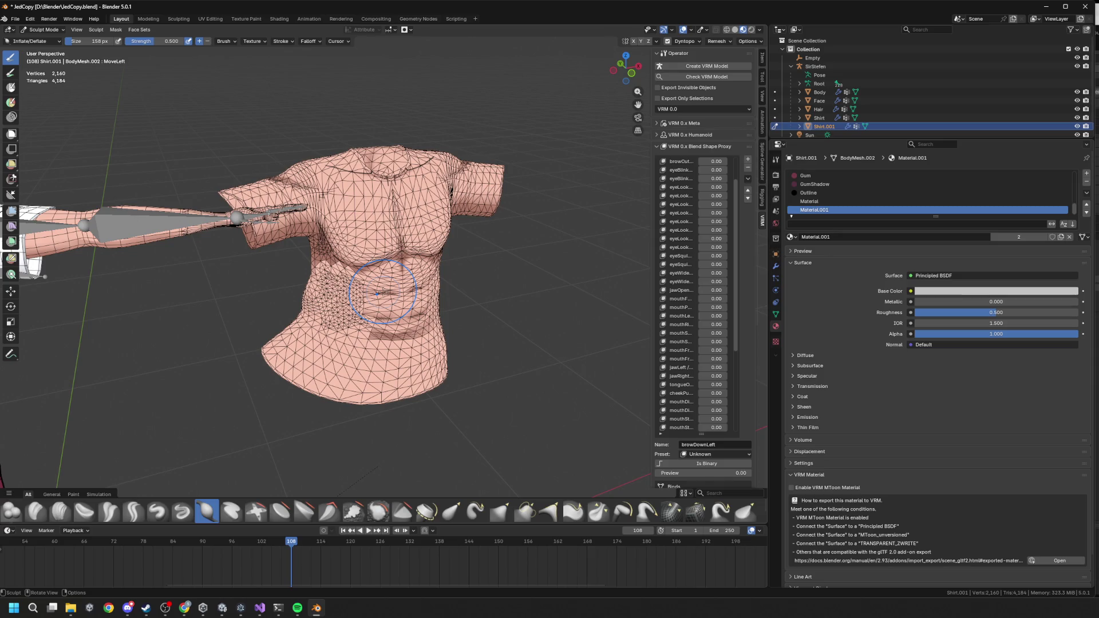
left_click_drag(379, 293, 382, 294)
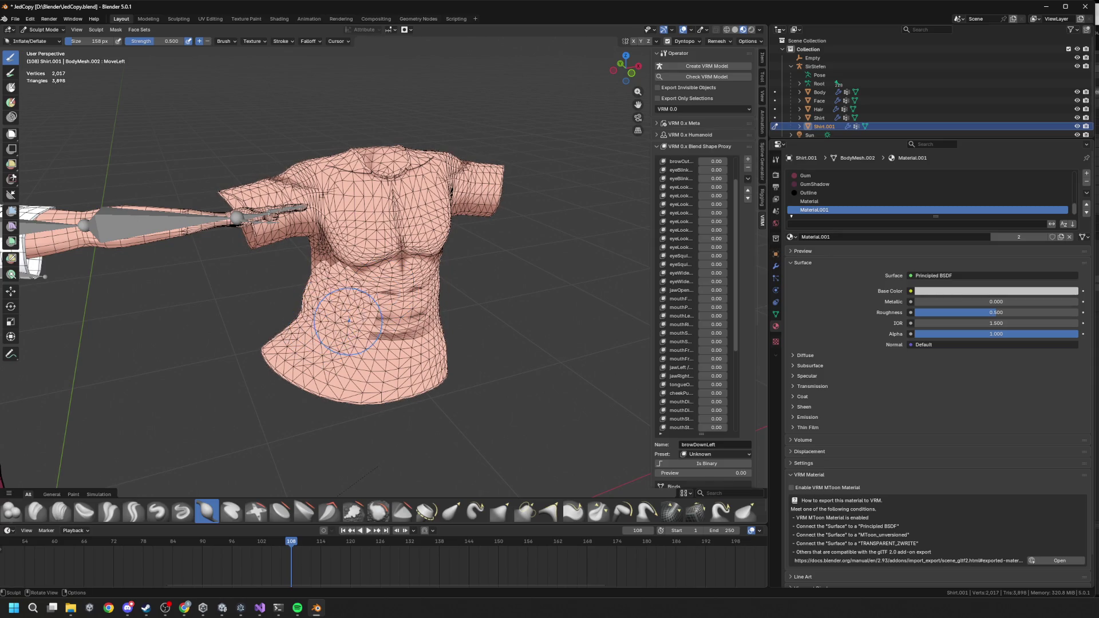
middle_click_drag(382, 294, 414, 309)
left_click_drag(411, 305, 395, 352)
middle_click_drag(395, 352, 338, 342)
mouse_move(378, 229)
middle_mouse_down()
mouse_move(352, 303)
mouse_move(642, 294)
middle_mouse_up()
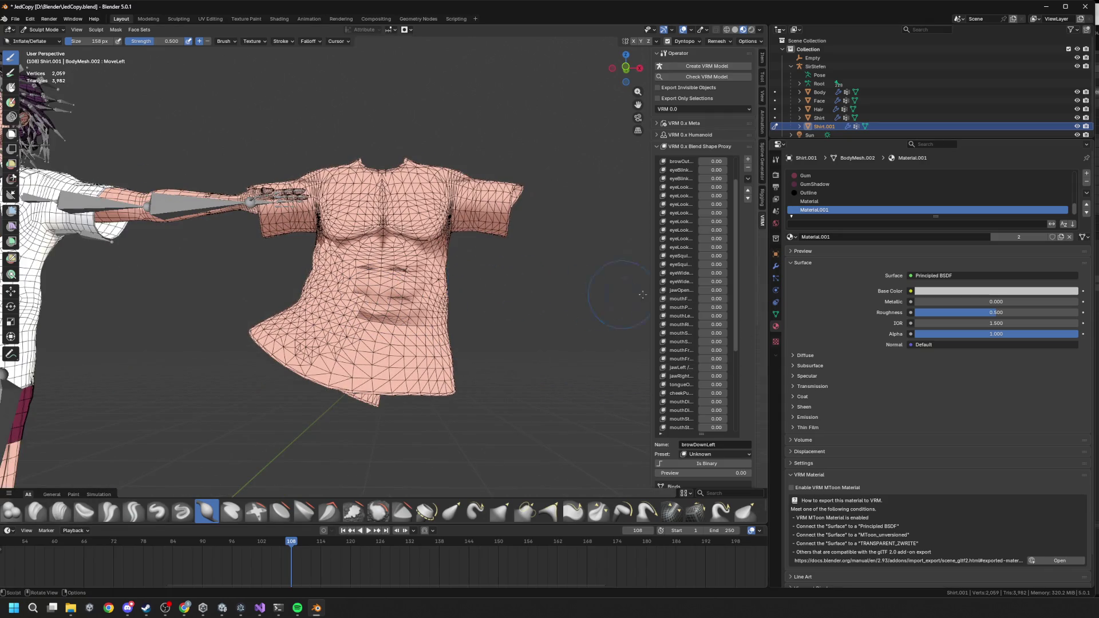
middle_click_drag(358, 297, 332, 342)
left_click(332, 341)
scroll(315, 377, "up", 1)
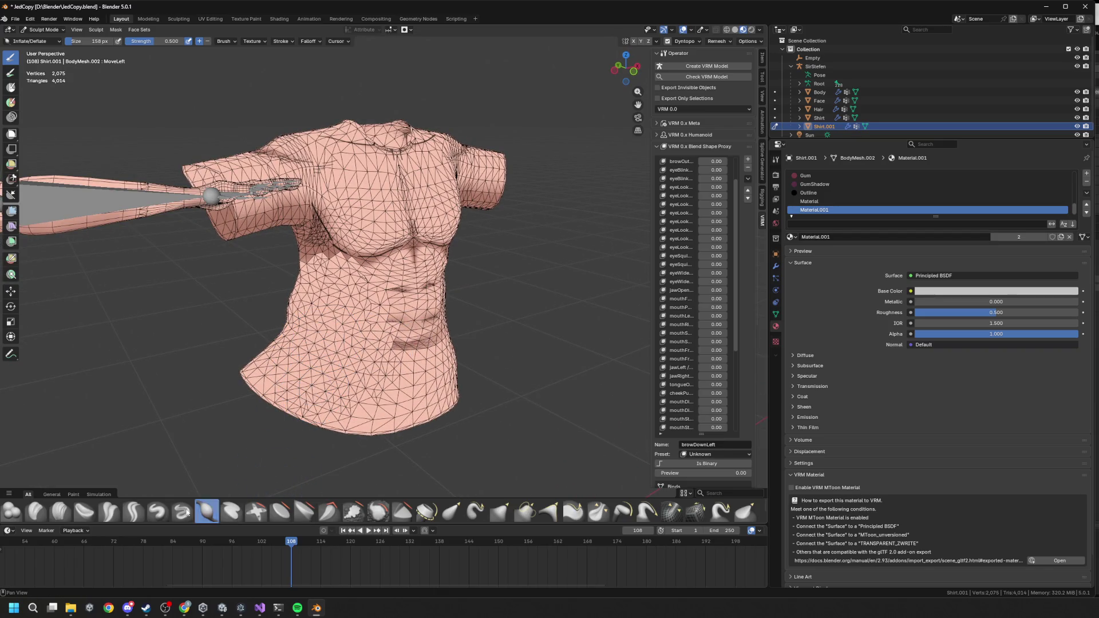
Step: With the Draw brush shrunk to 106 px, sculpt the shirt's side and a crease at the waist
left_click(161, 513)
left_click(326, 235)
left_click_drag(92, 41, 86, 41)
middle_click_drag(344, 275, 392, 212)
left_click_drag(352, 132, 369, 155)
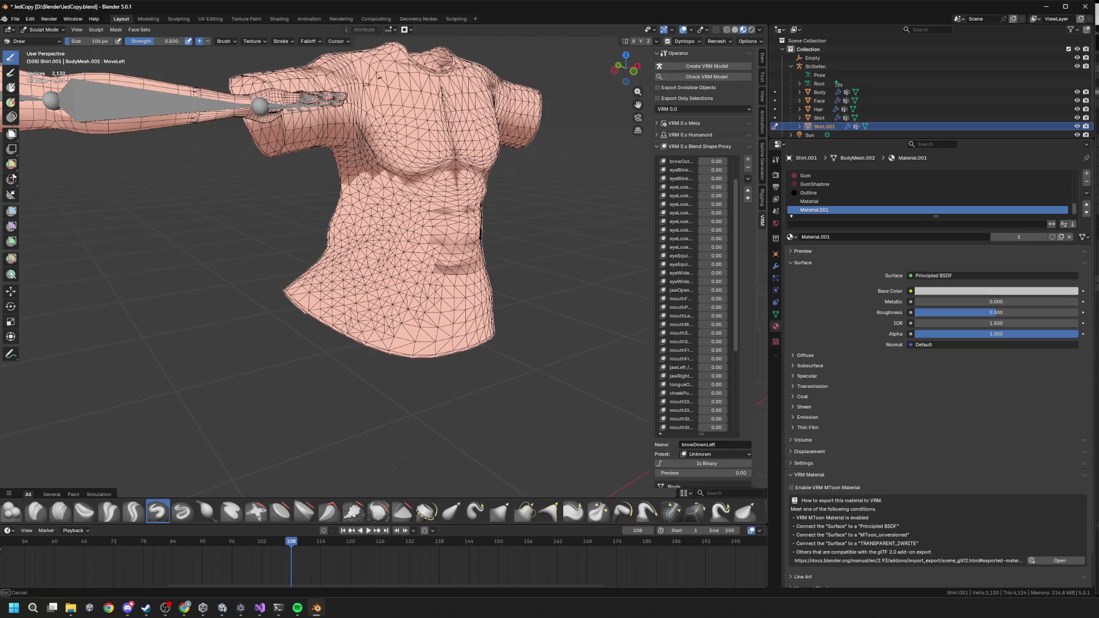
middle_click_drag(369, 155, 435, 143)
left_click_drag(456, 226, 452, 245, "ctrl")
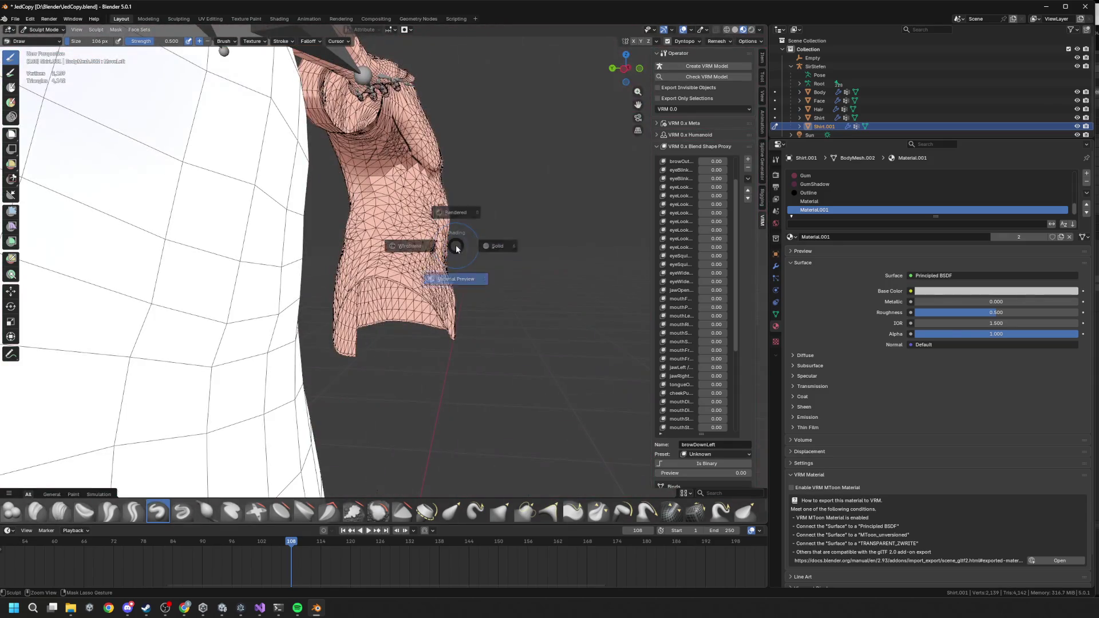
scroll(452, 242, "up", 3)
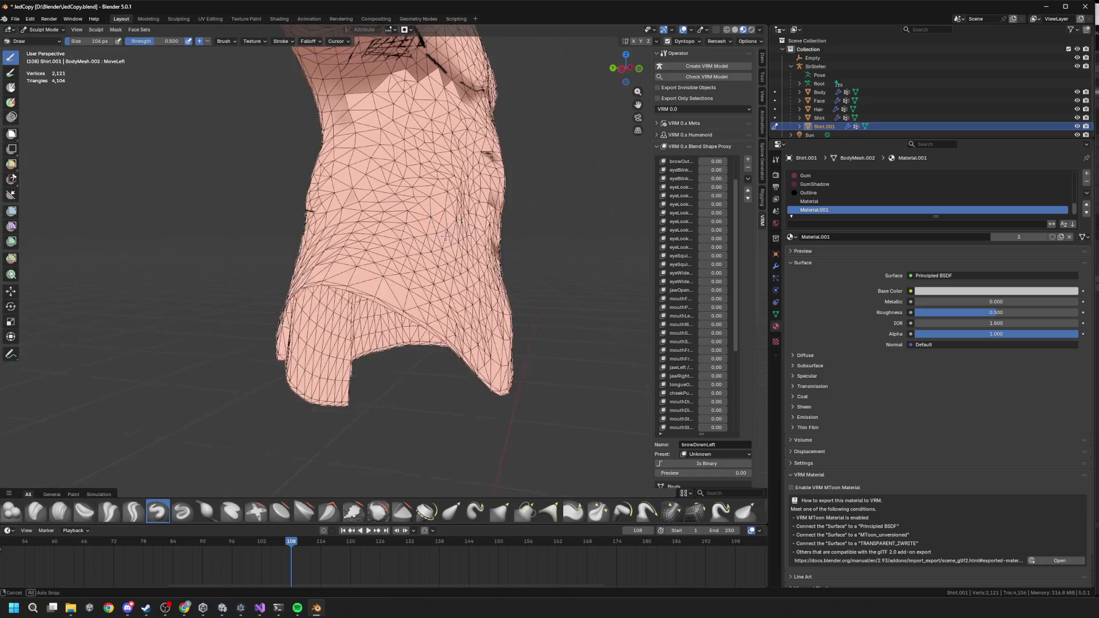
left_click(699, 42)
left_click(716, 59)
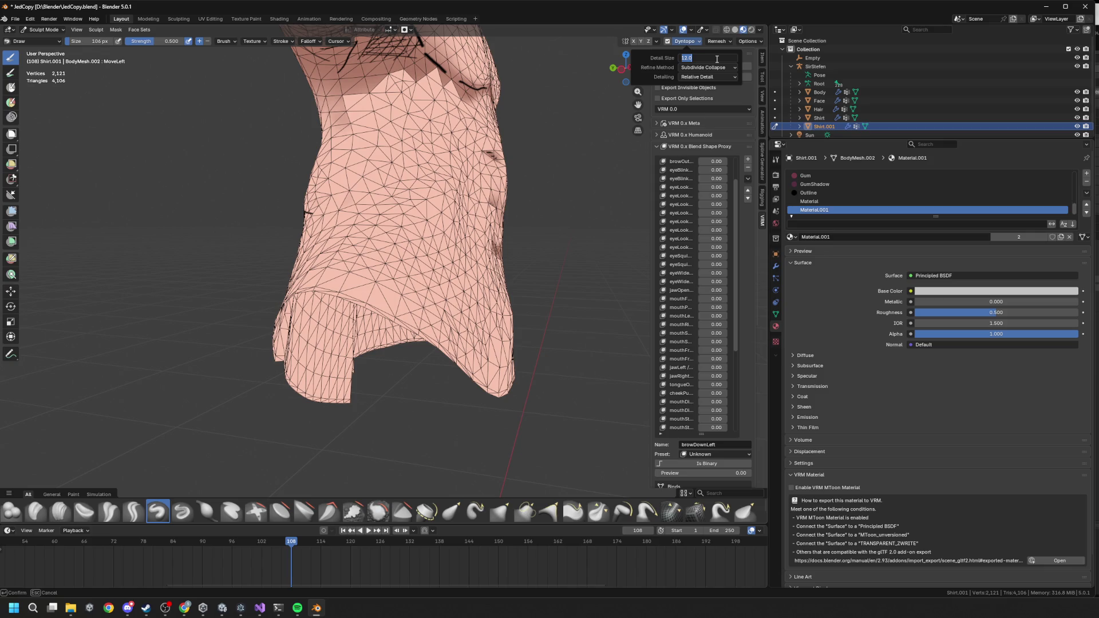
Step: Try a Dyntopo detail size of 1 with a test stroke, then undo it
type("1")
key("Return")
left_click_drag(405, 179, 430, 190)
key("ctrl+z")
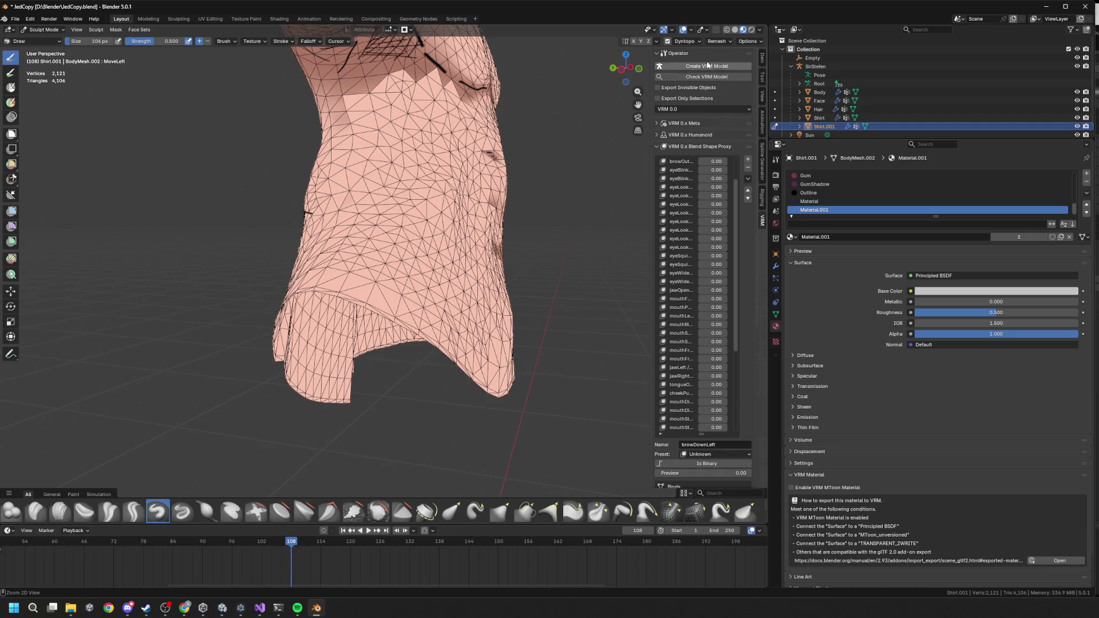
Step: Set the Dyntopo detail size to 4, undoing the test strokes on torso and neck
left_click(685, 41)
left_click(705, 59)
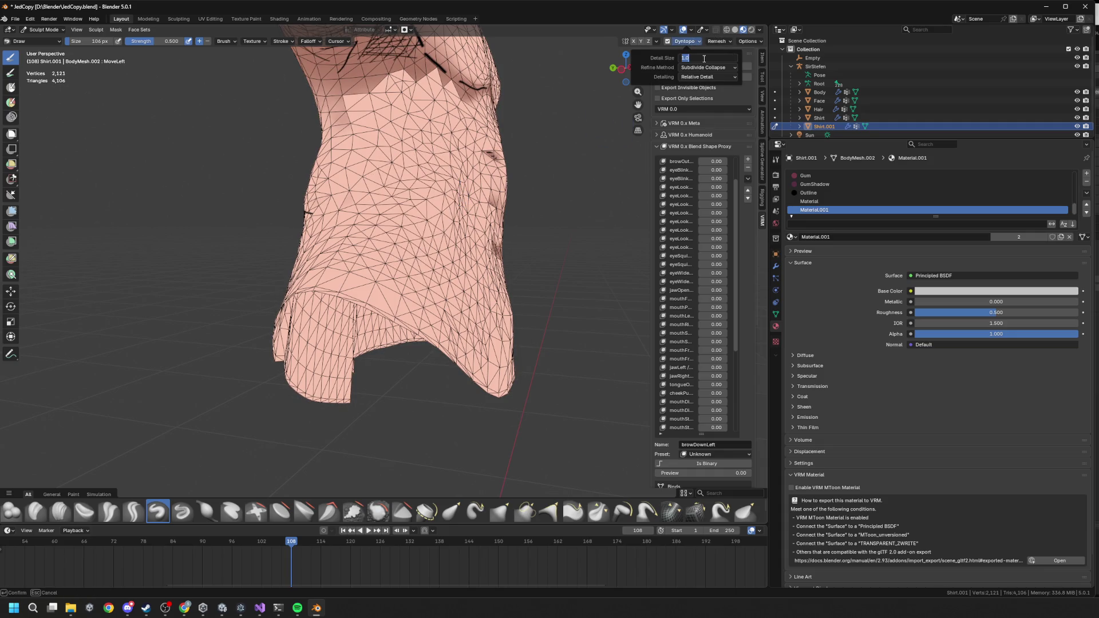
type("4")
key("Return")
left_click_drag(423, 166, 404, 236)
mouse_move(405, 236)
middle_mouse_down()
mouse_move(429, 208)
mouse_move(390, 188)
middle_mouse_up()
key("ctrl+z")
left_click_drag(365, 170, 323, 261)
key("ctrl+z")
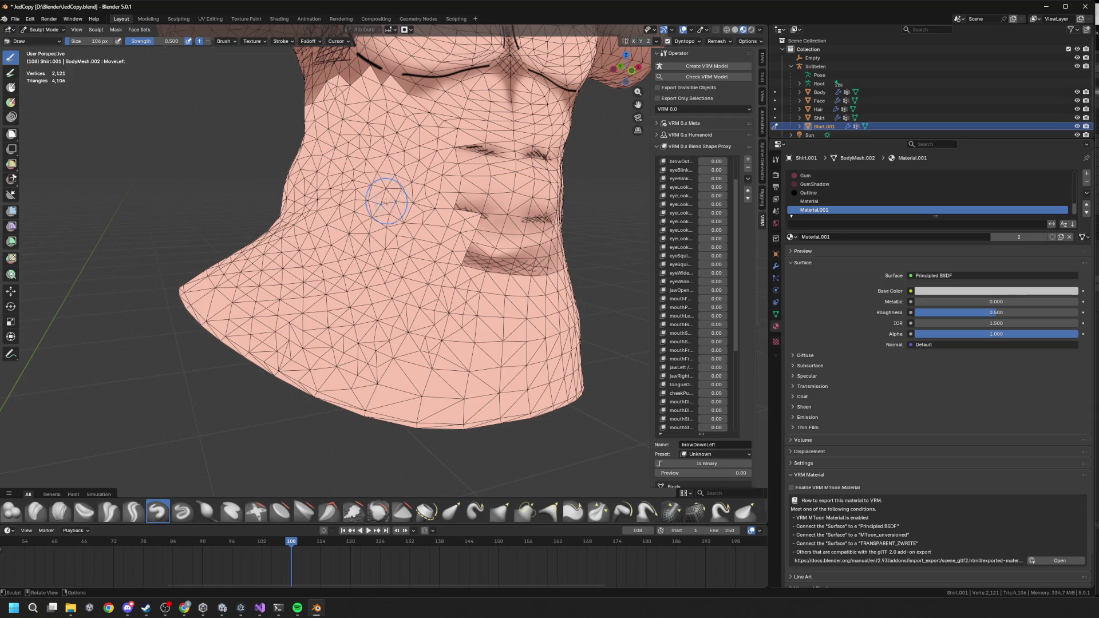
Step: Set the brush size to 54 px and sculpt fine detail across the neck and torso
left_click(99, 44)
type("54")
key("Return")
mouse_move(374, 170)
left_mouse_down()
mouse_move(335, 284)
mouse_move(401, 161)
mouse_move(309, 171)
mouse_move(286, 195)
left_mouse_up()
mouse_move(286, 194)
middle_mouse_down()
mouse_move(344, 195)
mouse_move(421, 166)
middle_mouse_up()
mouse_move(421, 166)
left_mouse_down()
mouse_move(343, 258)
mouse_move(355, 257)
mouse_move(321, 338)
left_mouse_up()
Step: Sculpt detail onto the neck, shoulder and side of the torso
middle_click_drag(393, 215, 426, 155)
mouse_move(426, 155)
left_mouse_down()
mouse_move(354, 86)
mouse_move(402, 154)
mouse_move(367, 92)
mouse_move(401, 172)
left_mouse_up()
mouse_move(401, 171)
middle_mouse_down()
mouse_move(406, 195)
mouse_move(365, 206)
middle_mouse_up()
scroll(372, 204, "up", 2)
mouse_move(365, 206)
left_mouse_down()
mouse_move(412, 172)
mouse_move(274, 286)
mouse_move(416, 214)
mouse_move(366, 251)
mouse_move(393, 234)
left_mouse_up()
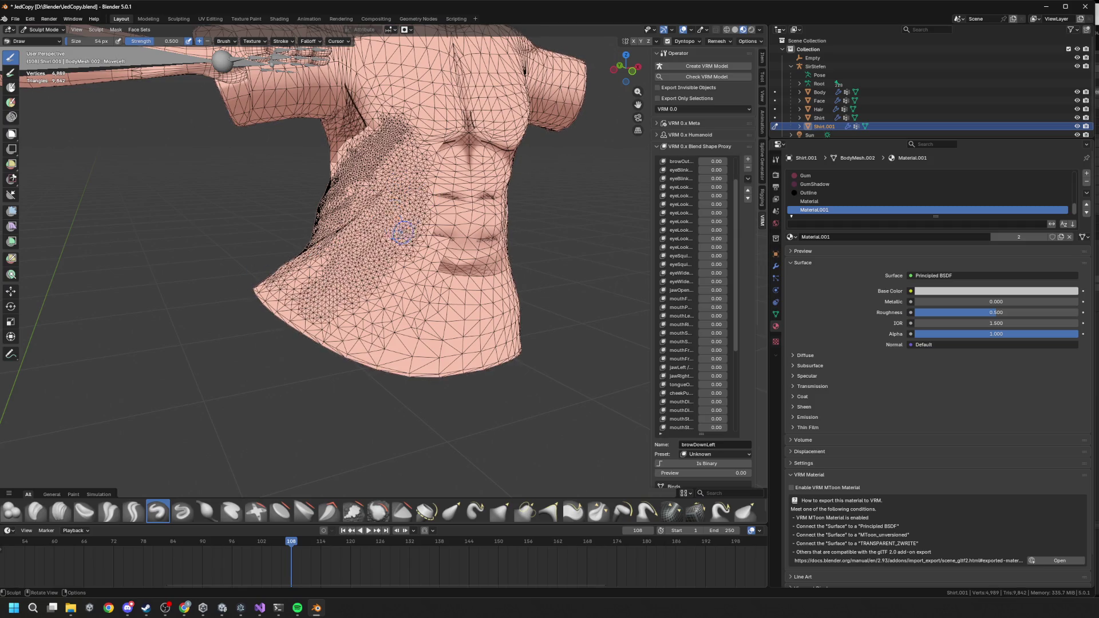
scroll(393, 234, "down", 3)
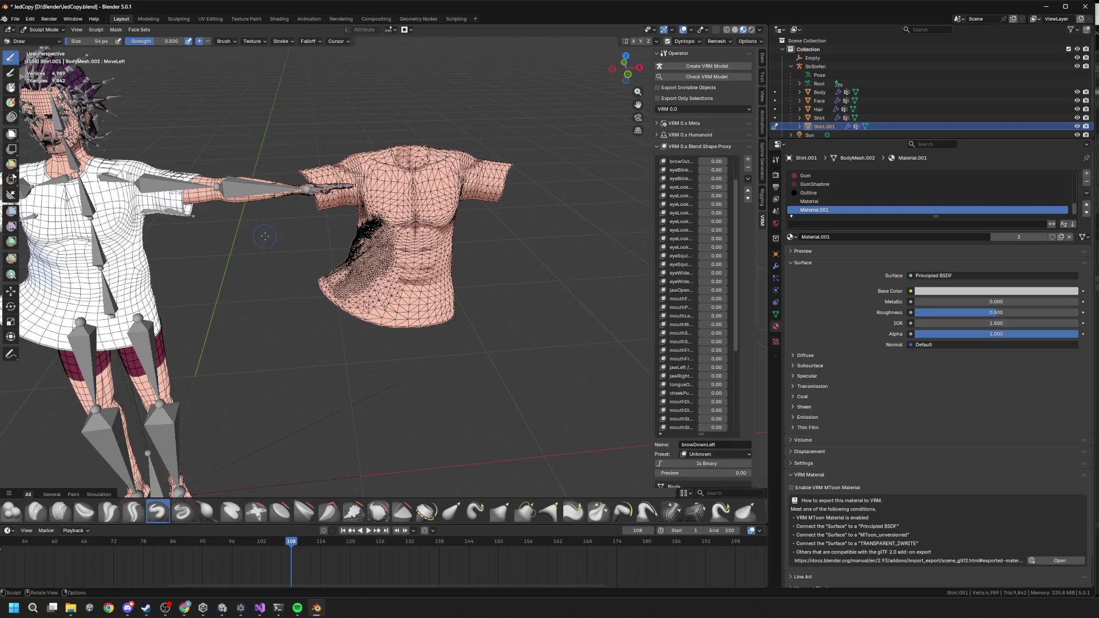
scroll(264, 236, "up", 3)
mouse_move(265, 235)
middle_mouse_down()
mouse_move(373, 91)
mouse_move(412, 246)
middle_mouse_up()
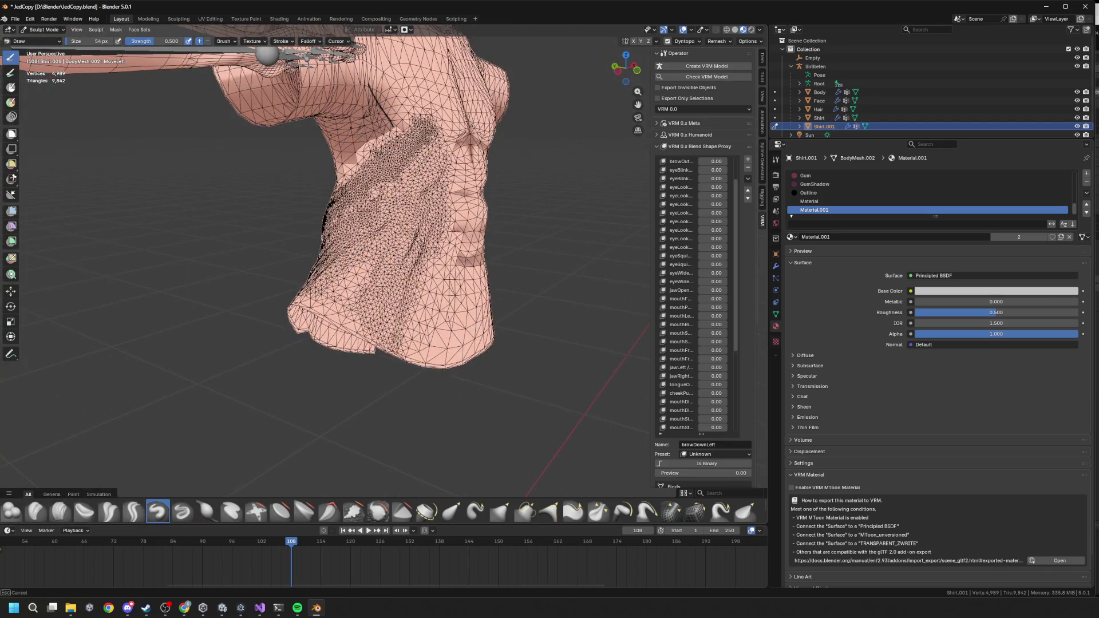
Step: Sculpt muscle detail onto the chest and lower shirt, undoing the last stroke
middle_click_drag(418, 292, 358, 312)
left_click_drag(351, 264, 378, 250)
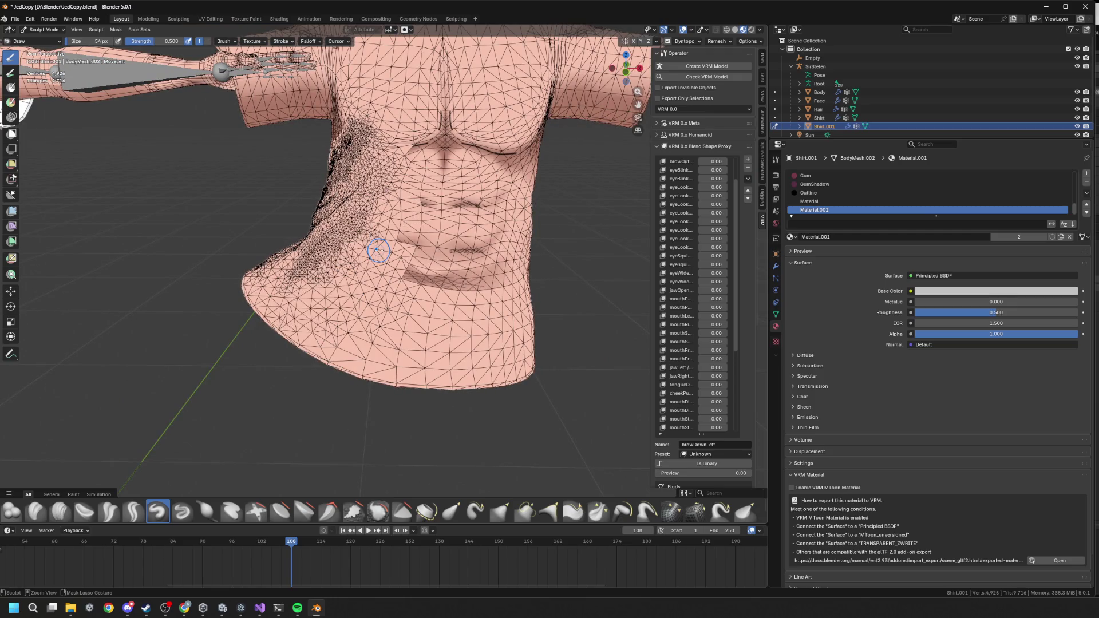
middle_click_drag(377, 250, 401, 240)
mouse_move(401, 241)
left_mouse_down()
mouse_move(389, 269)
mouse_move(415, 191)
left_mouse_up()
mouse_move(354, 332)
left_mouse_down()
mouse_move(372, 269)
mouse_move(392, 257)
mouse_move(332, 309)
mouse_move(347, 312)
mouse_move(366, 287)
left_mouse_up()
middle_click_drag(367, 286, 286, 292)
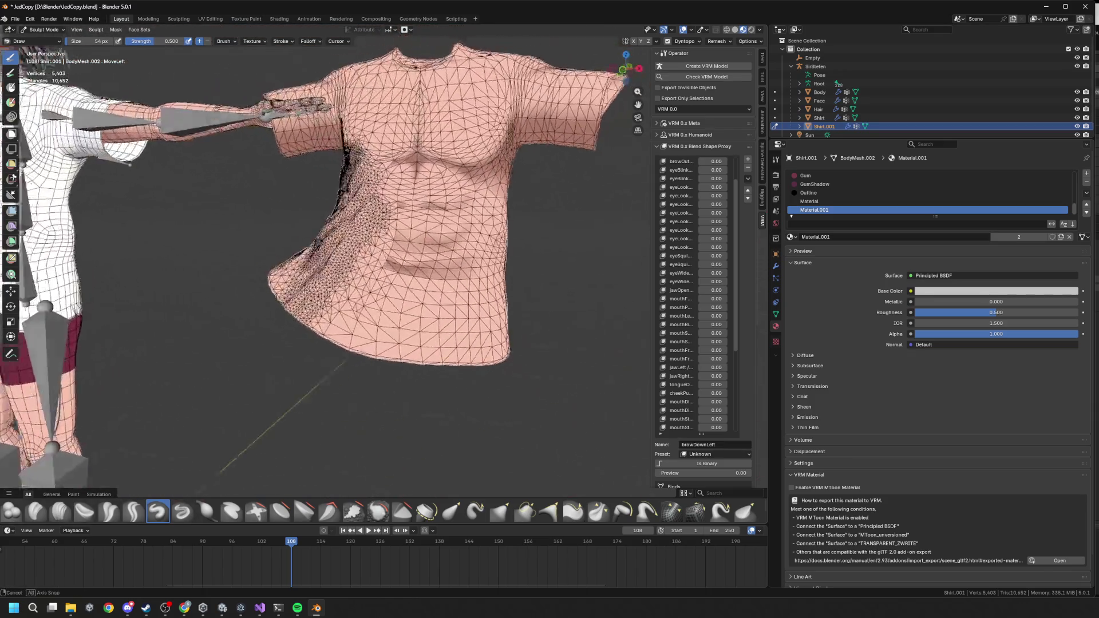
key("ctrl+z")
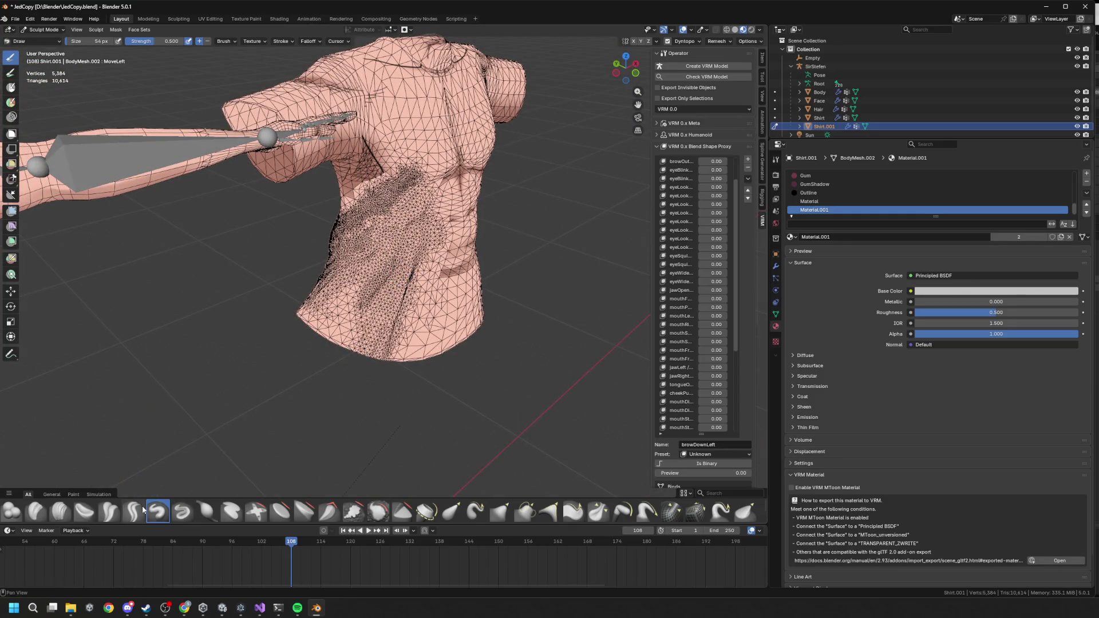
Step: Switch to the Inflate/Deflate brush, add detail near the collar, and enlarge the brush to 167 px
left_click(207, 511)
middle_click_drag(352, 317, 352, 292, "ctrl")
left_click_drag(366, 81, 338, 115)
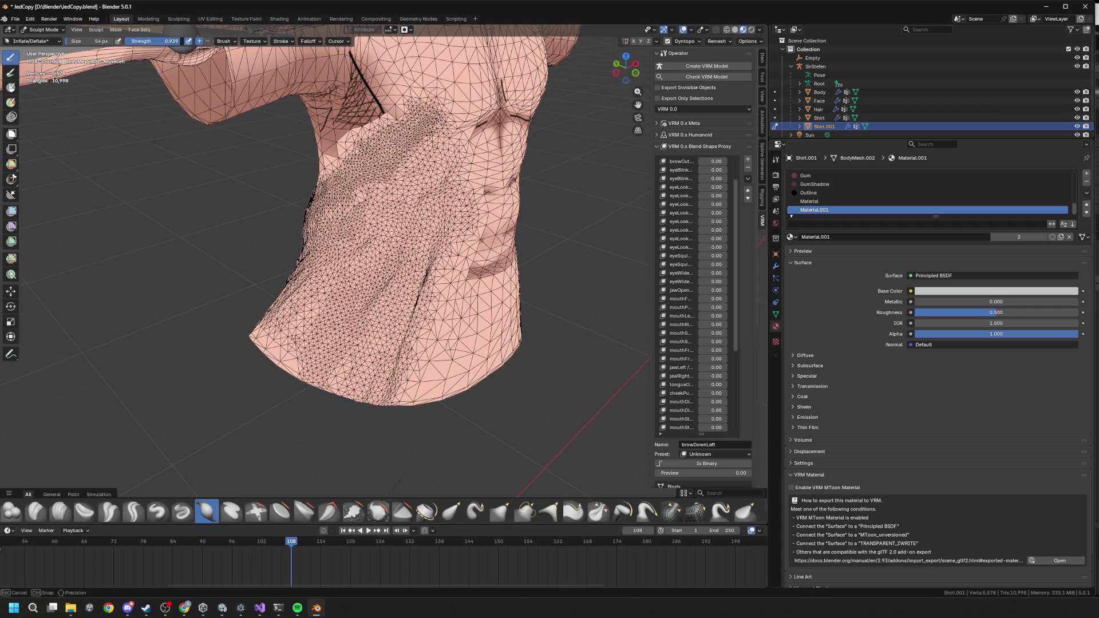
middle_click_drag(379, 161, 378, 174, "ctrl")
left_click_drag(79, 47, 109, 46)
Step: Inflate dense folds across the chest and lower middle of the shirt
mouse_move(401, 206)
middle_mouse_down()
mouse_move(441, 211)
mouse_move(398, 248)
mouse_move(395, 321)
middle_mouse_up()
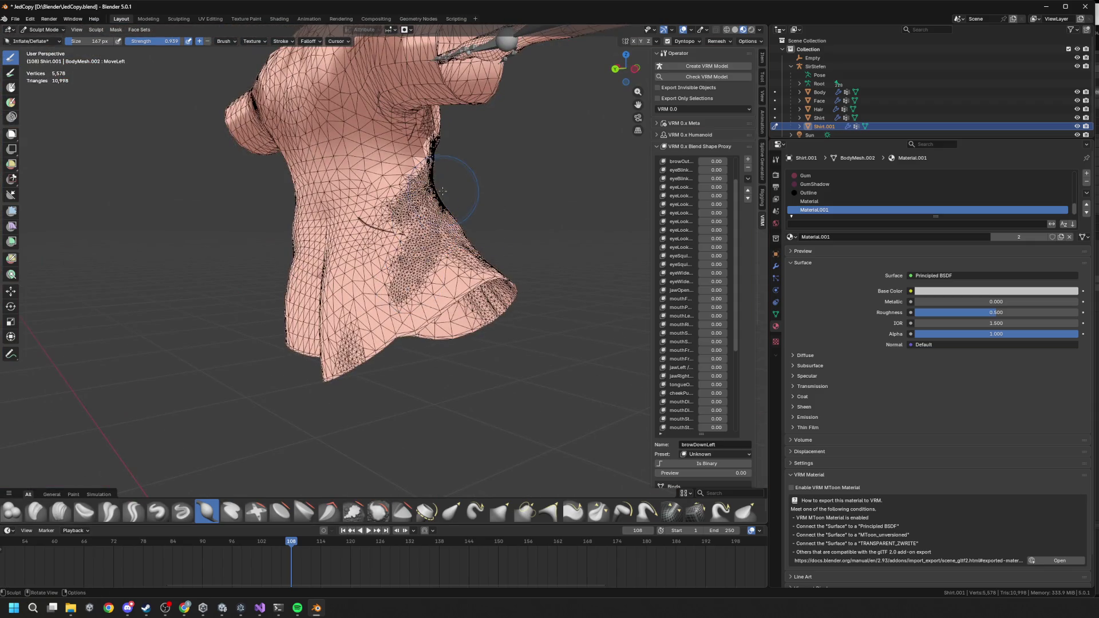
middle_click_drag(472, 205, 488, 216)
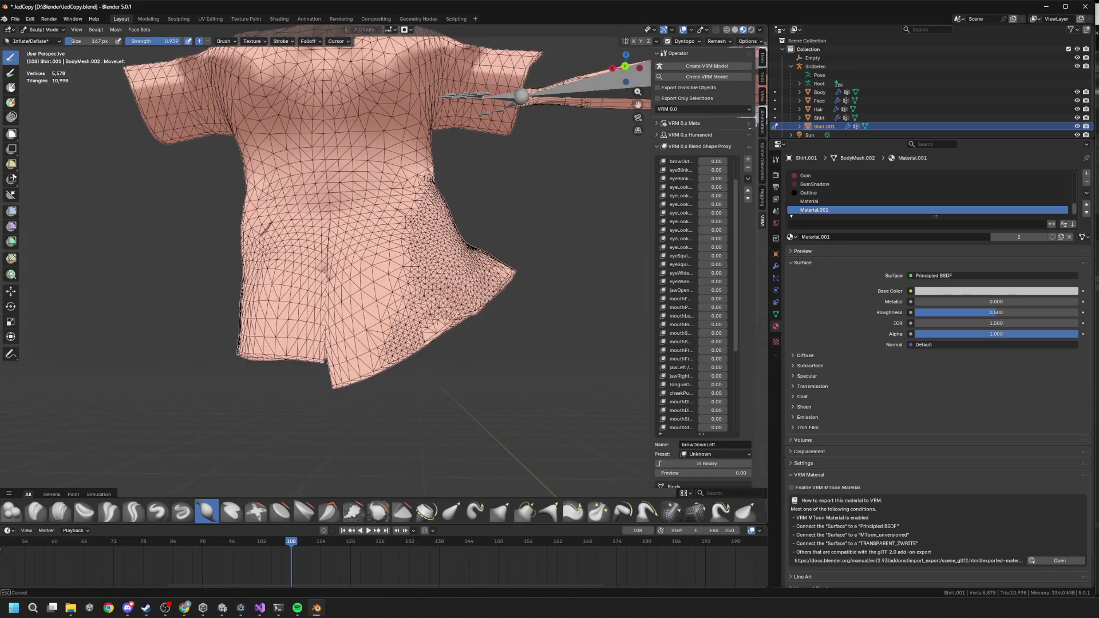
mouse_move(393, 208)
left_mouse_down()
mouse_move(352, 166)
mouse_move(306, 159)
mouse_move(347, 149)
left_mouse_up()
mouse_move(347, 149)
middle_mouse_down()
mouse_move(430, 256)
mouse_move(318, 177)
middle_mouse_up()
left_click_drag(319, 176, 343, 143)
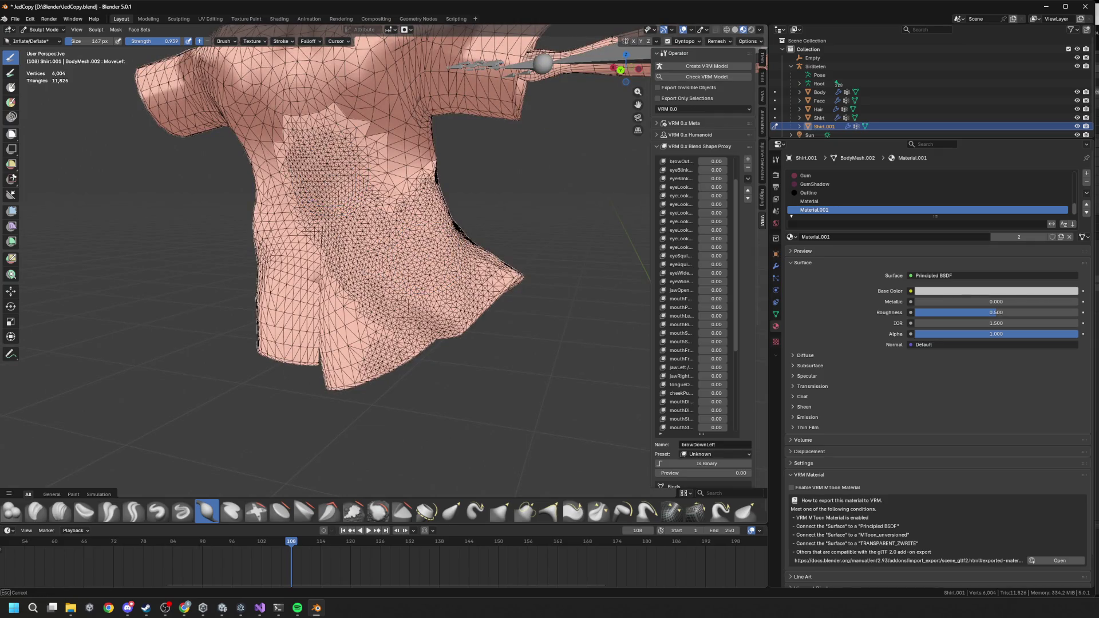
middle_click_drag(449, 314, 435, 252)
mouse_move(435, 253)
left_mouse_down()
mouse_move(366, 269)
mouse_move(354, 327)
mouse_move(343, 298)
mouse_move(435, 353)
left_mouse_up()
Step: Sculpt folds near the shirt's hem, discarding the last stroke
middle_click_drag(433, 357, 355, 247)
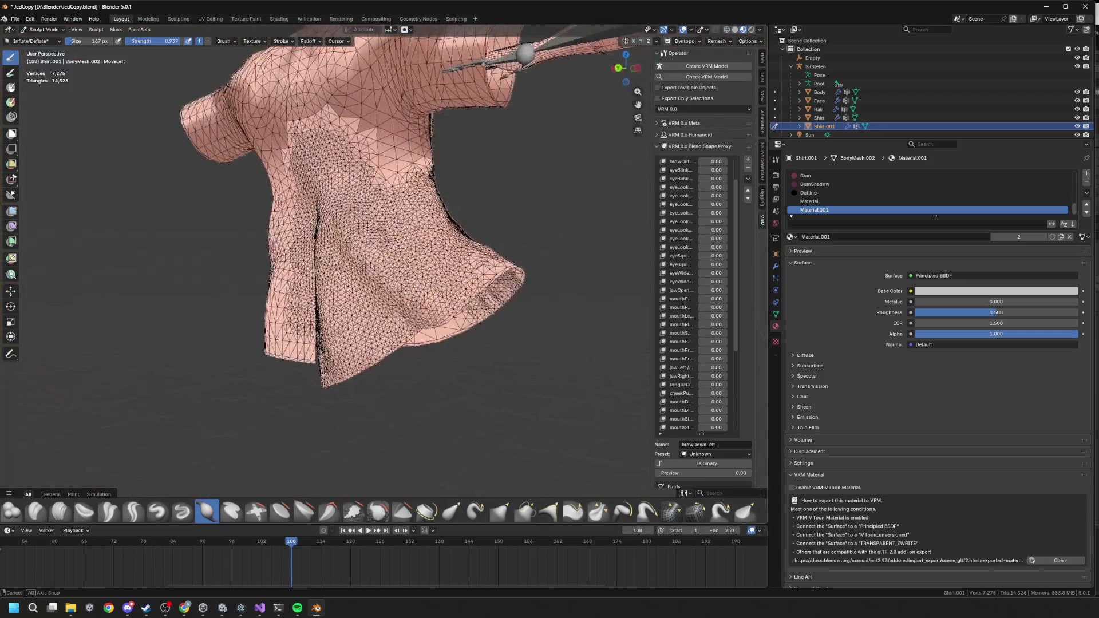
mouse_move(355, 246)
left_mouse_down()
mouse_move(287, 163)
mouse_move(289, 126)
mouse_move(292, 166)
left_mouse_up()
mouse_move(504, 393)
middle_mouse_down()
mouse_move(432, 388)
mouse_move(536, 373)
middle_mouse_up()
key("ctrl+z")
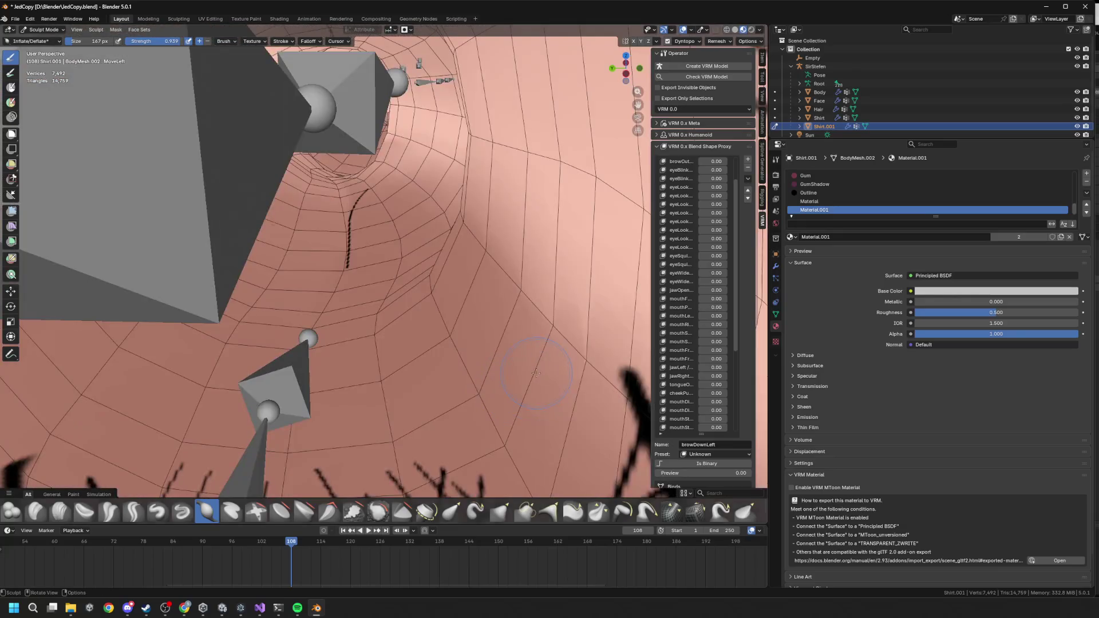
middle_click_drag(366, 266, 490, 266)
scroll(412, 269, "down", 5)
Step: Sculpt a fold along the shirt's side and review it from the front
mouse_move(355, 172)
left_mouse_down()
mouse_move(378, 206)
mouse_move(372, 194)
left_mouse_up()
middle_click_drag(372, 194, 416, 272)
left_click_drag(417, 273, 413, 272, "ctrl")
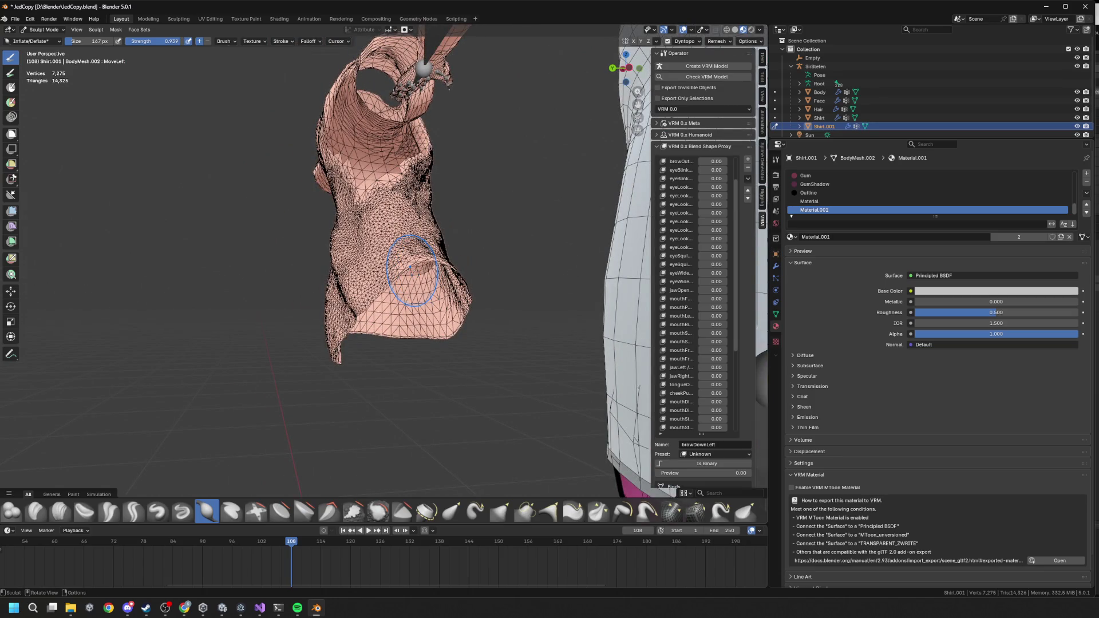
middle_click_drag(411, 269, 403, 278)
scroll(403, 278, "down", 6)
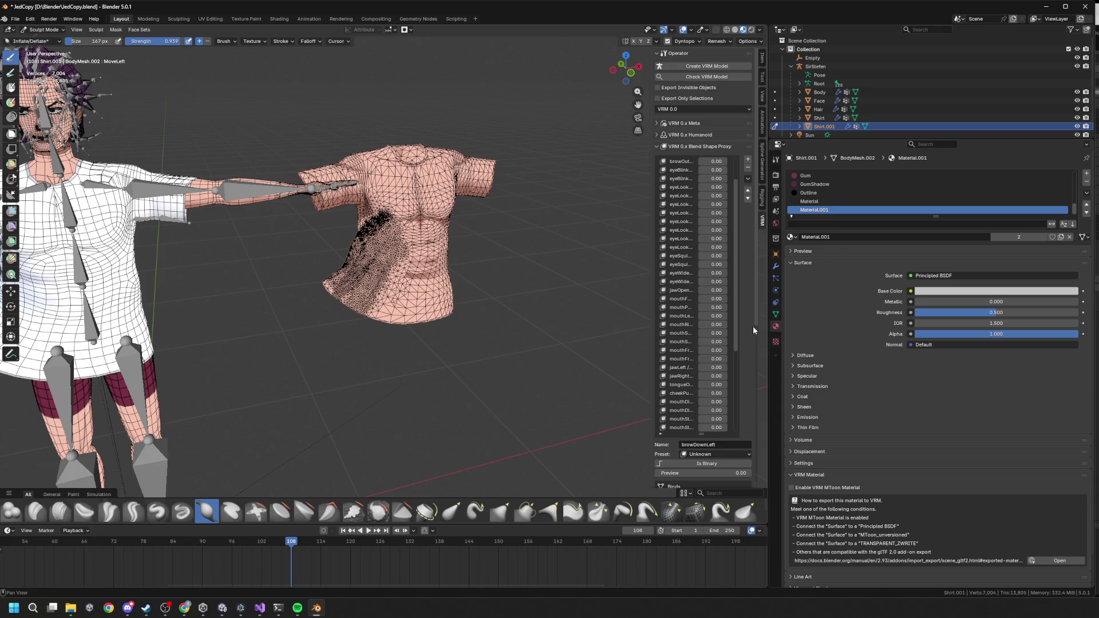
key("super")
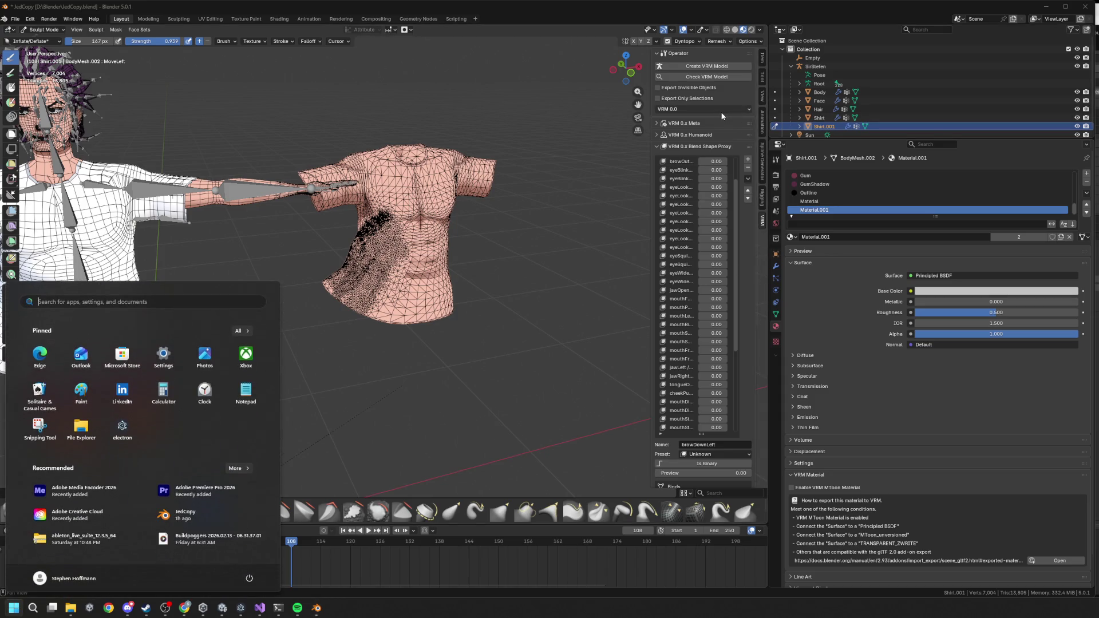
Step: Launch Paint, pick the Text tool and set the font size to 20
type("paint")
key("Return")
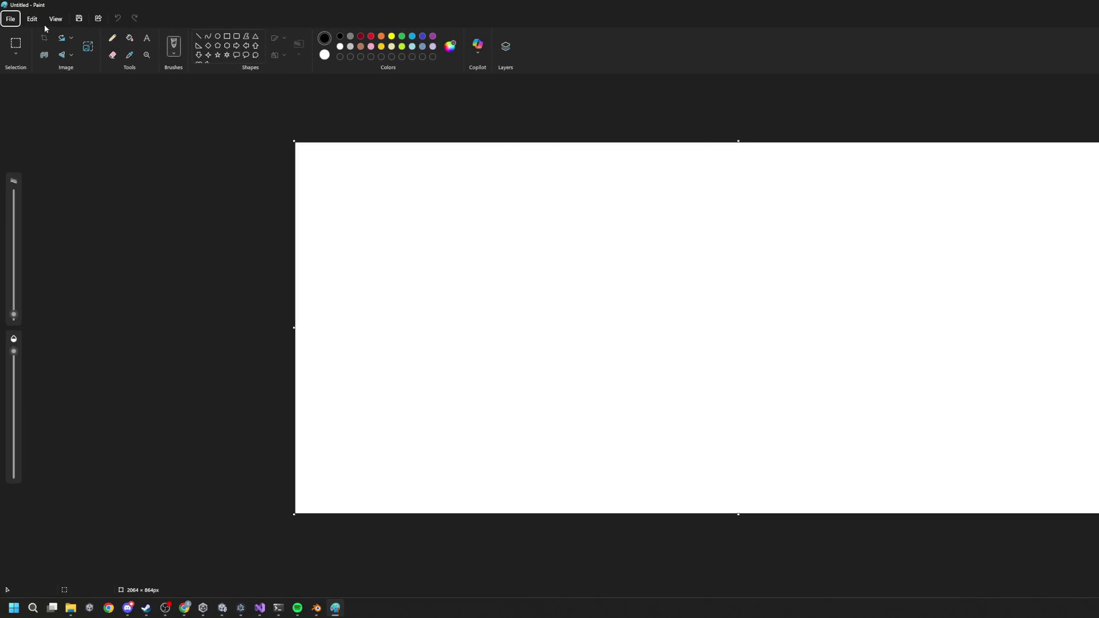
left_click(112, 38)
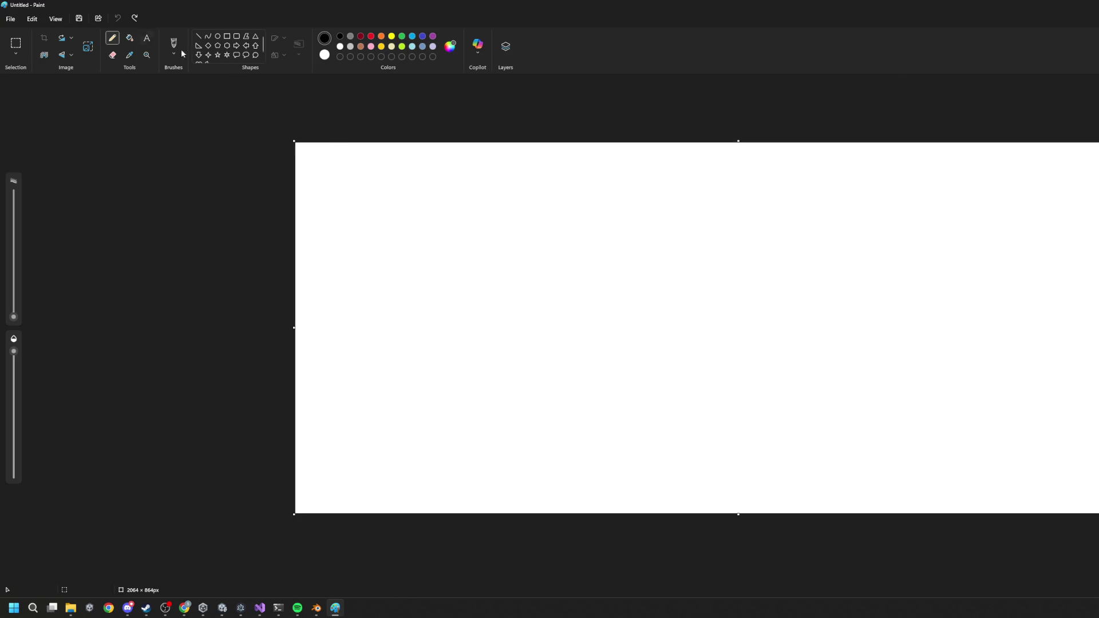
left_click(147, 38)
left_click(363, 189)
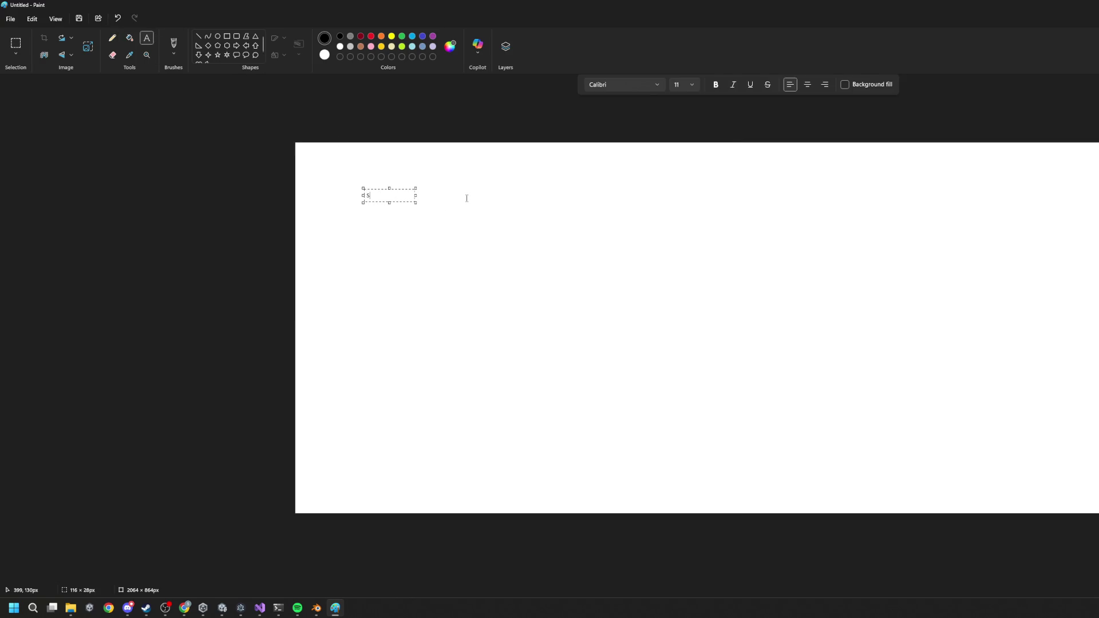
left_click(692, 87)
left_click(685, 229)
Step: Type the lines 'Sculpting Wrinkles', 'Cloth Deformation' and 'Baking Normals for Wrinkles'
left_click(366, 203)
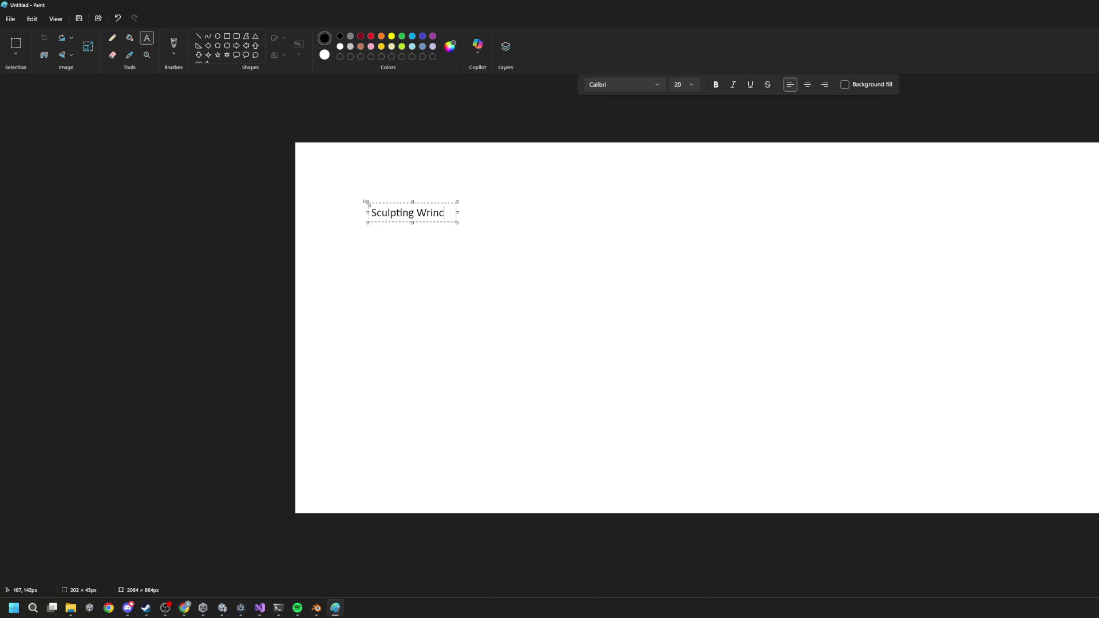
type("s")
key("Return")
key("Return")
type("Cloth Deforma")
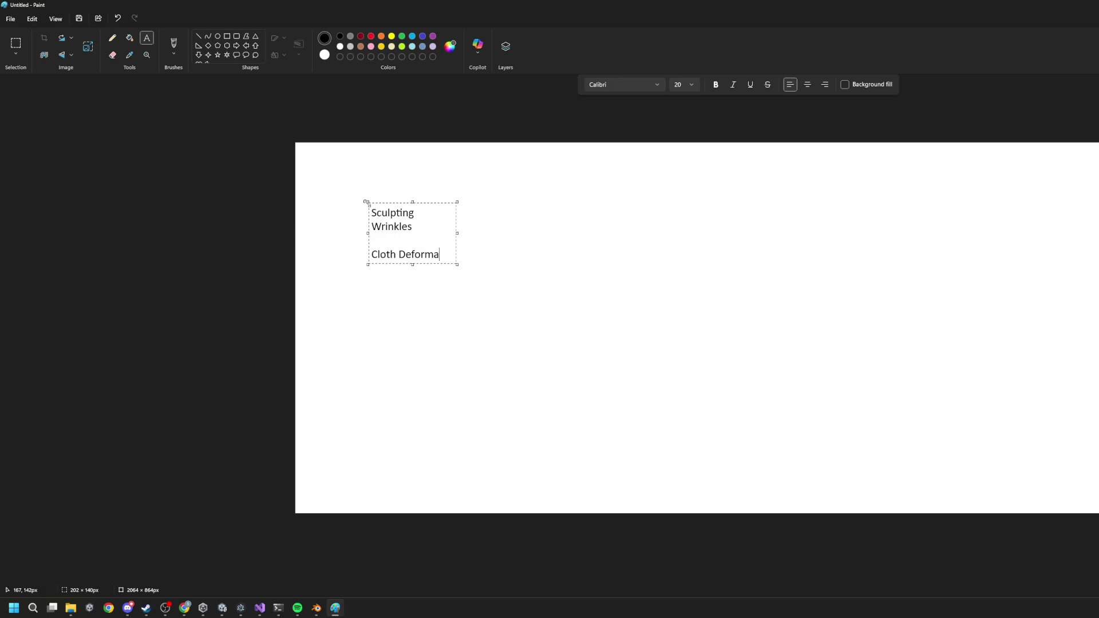
type("tion")
key("Return")
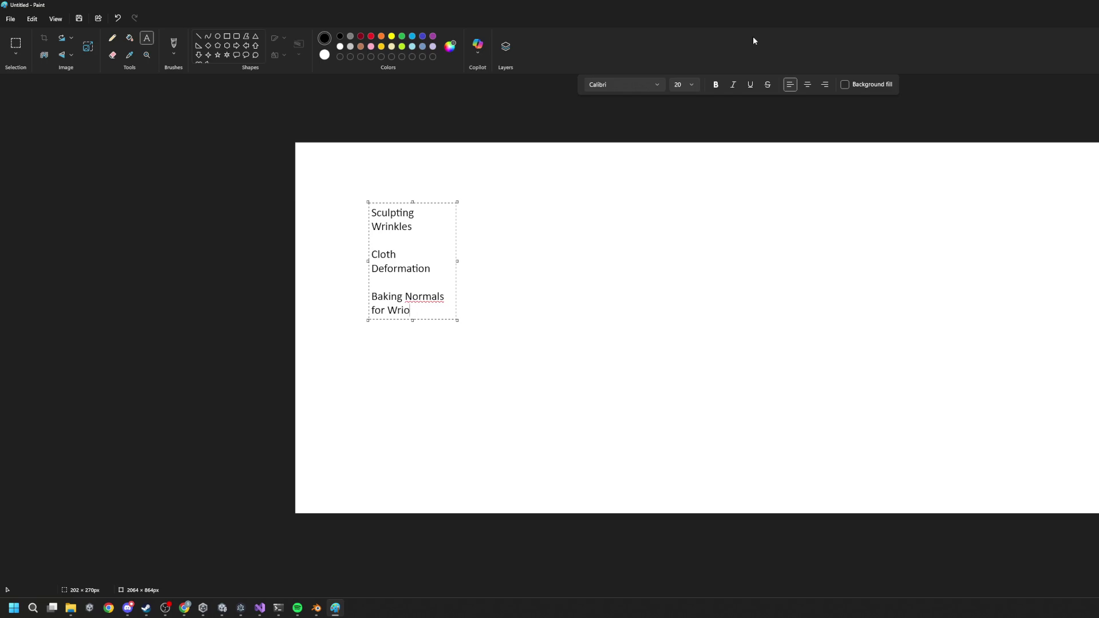
type("es")
key("Return")
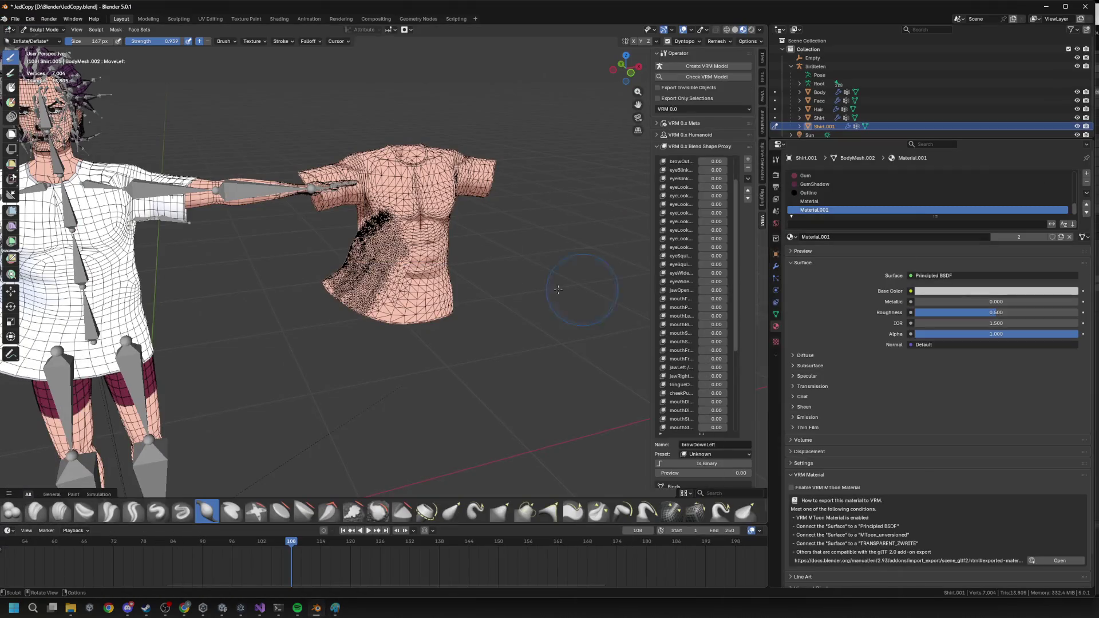
Step: Switch to Unity and run Play mode to test the avatar in the sculpted shirt
left_click(223, 610)
left_click(595, 32)
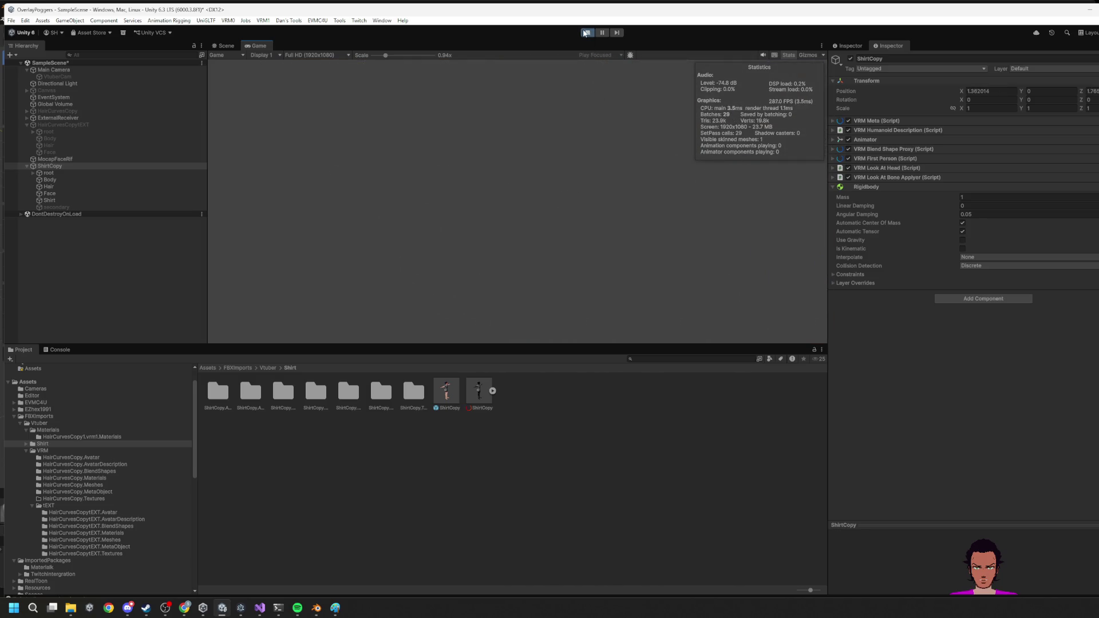
Step: Exit Play mode with Ctrl+P and move the Twitch browser window over Unity
key("ctrl+p")
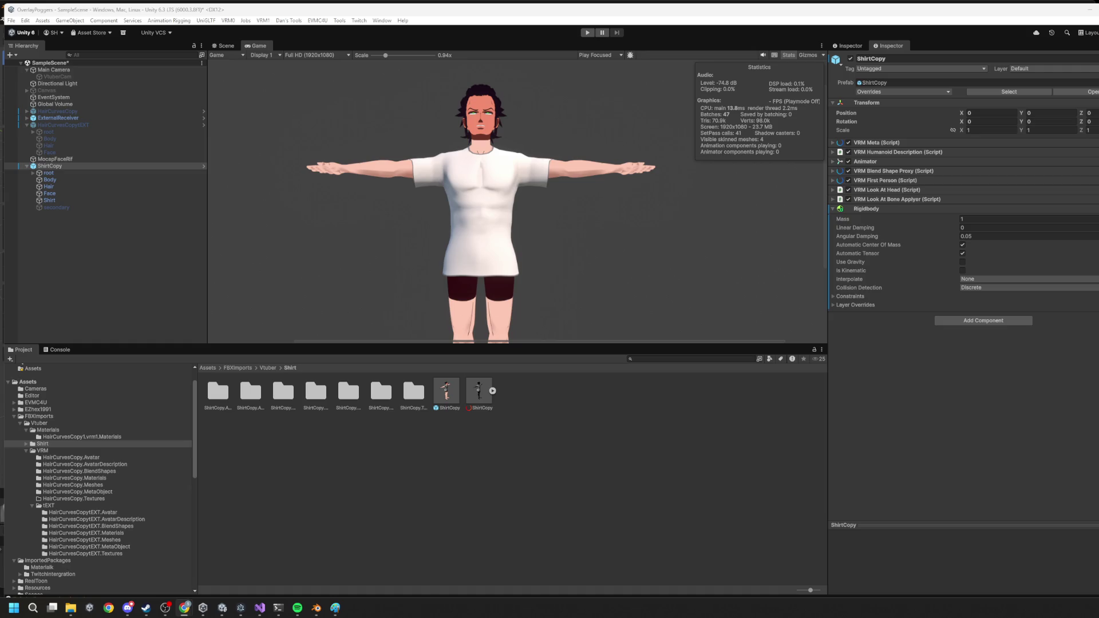
left_click_drag(1000, 153, 571, 71)
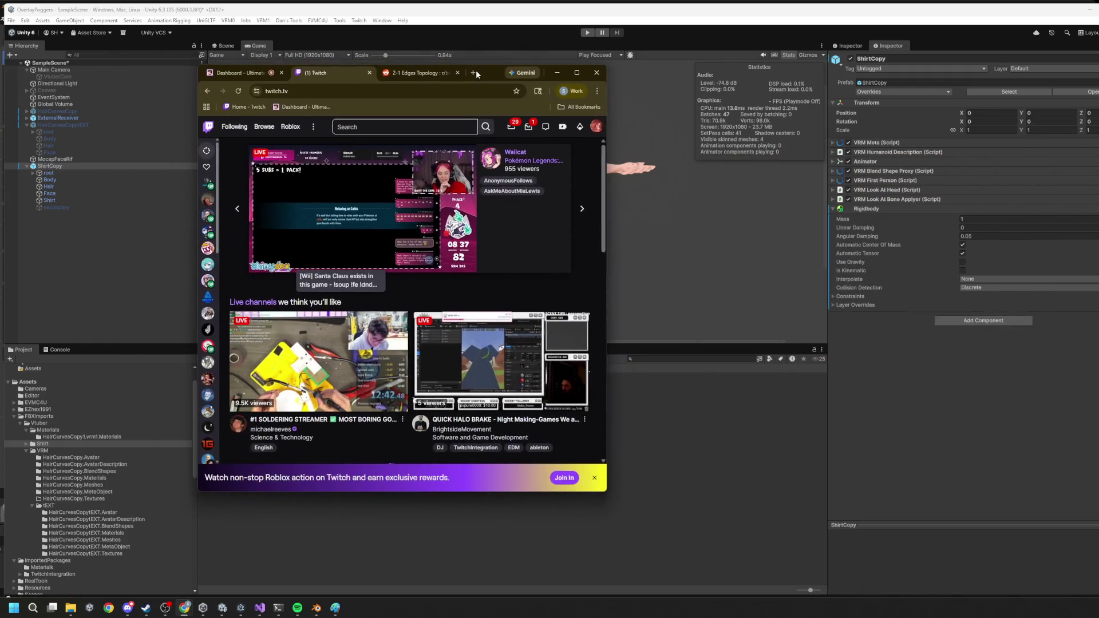
Step: Maximize the Chrome window on Twitch and browse the Followed Channels list of live streams
left_click(571, 73)
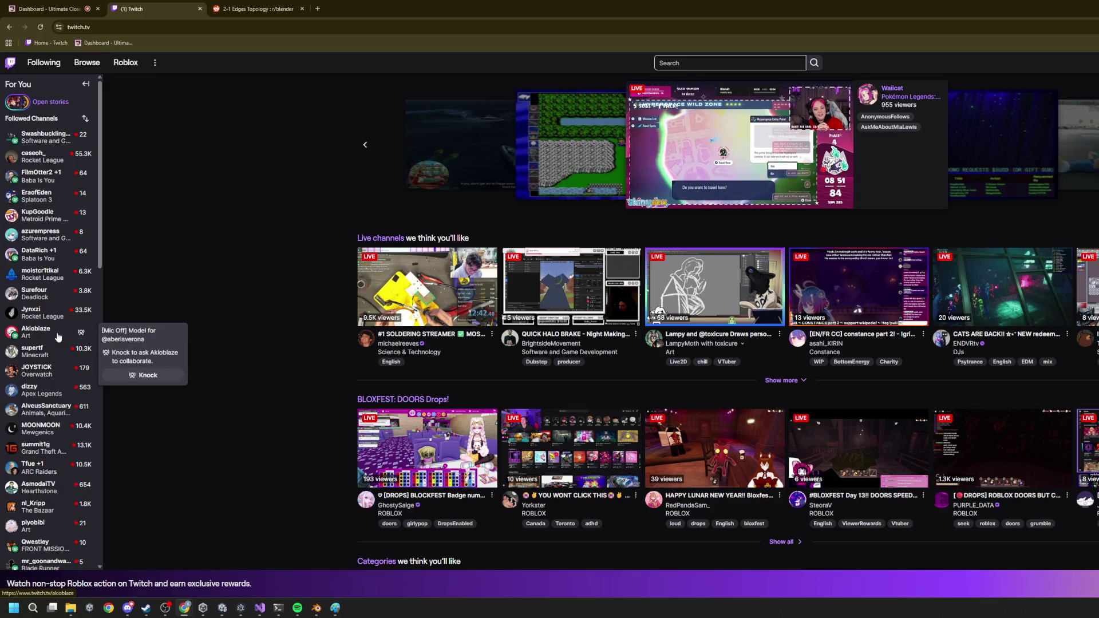
scroll(74, 391, "down", 3)
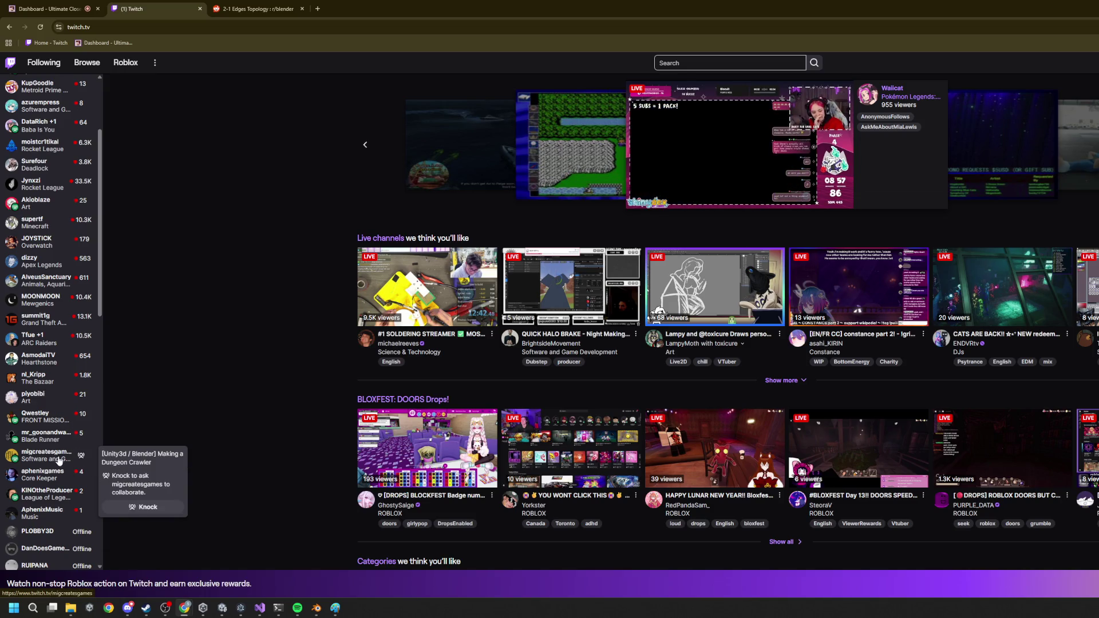
scroll(61, 412, "up", 3)
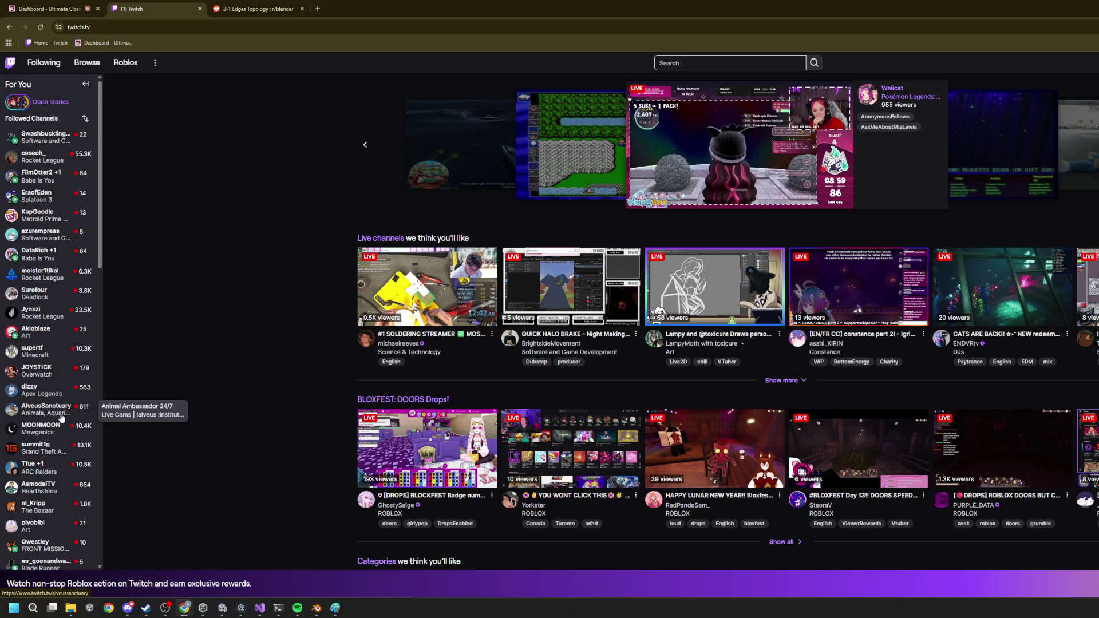